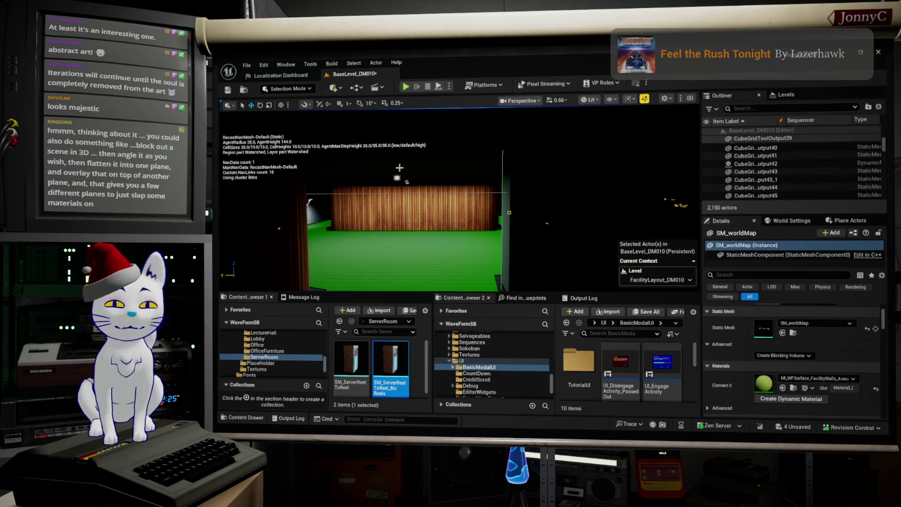
Fly the viewport from a level overview into the room around the CAUTION box.
{"action": "right_click_drag", "start_coordinate": [399, 225], "coordinate": [399, 225]}
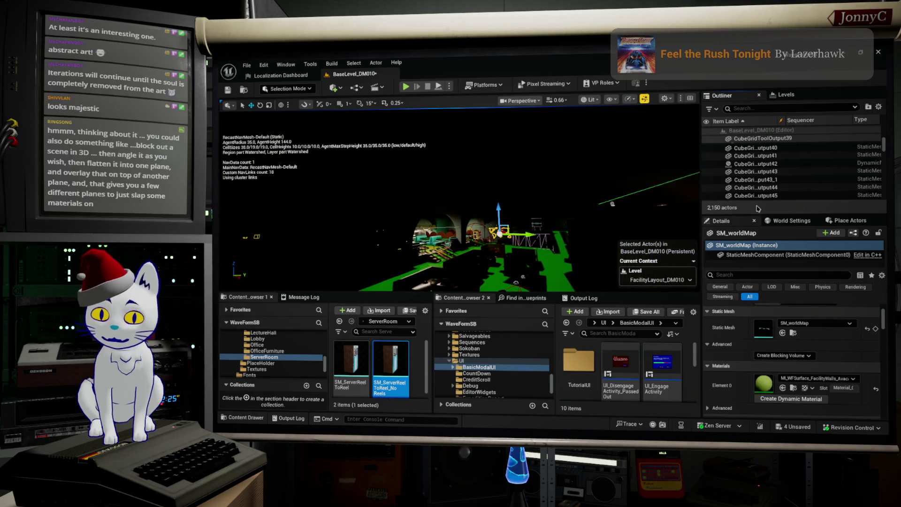
{"action": "right_click_drag", "start_coordinate": [460, 202], "coordinate": [460, 202]}
{"action": "right_click_drag", "start_coordinate": [388, 194], "coordinate": [388, 193]}
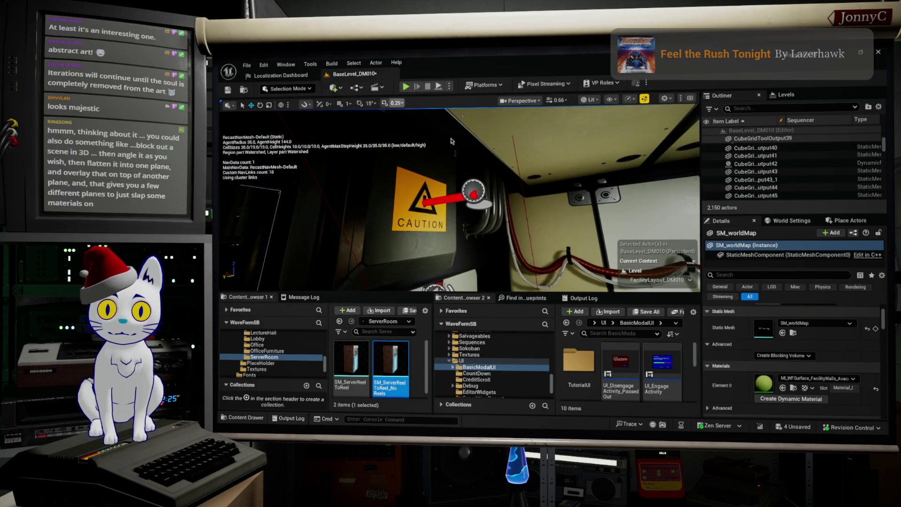
Select the BP_WFDecal caution decal, frame it with F, and drag it down the wall.
{"action": "left_click", "coordinate": [407, 199]}
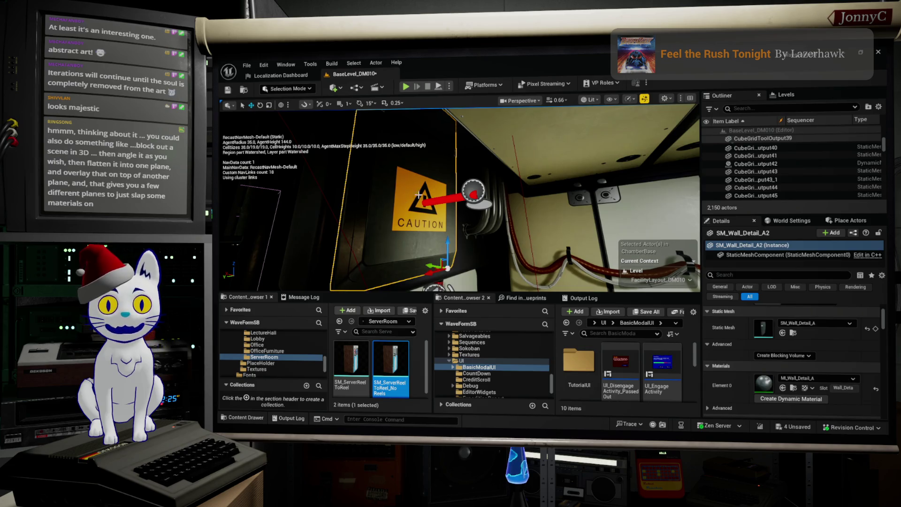
{"action": "left_click", "coordinate": [474, 192]}
{"action": "key", "text": "f"}
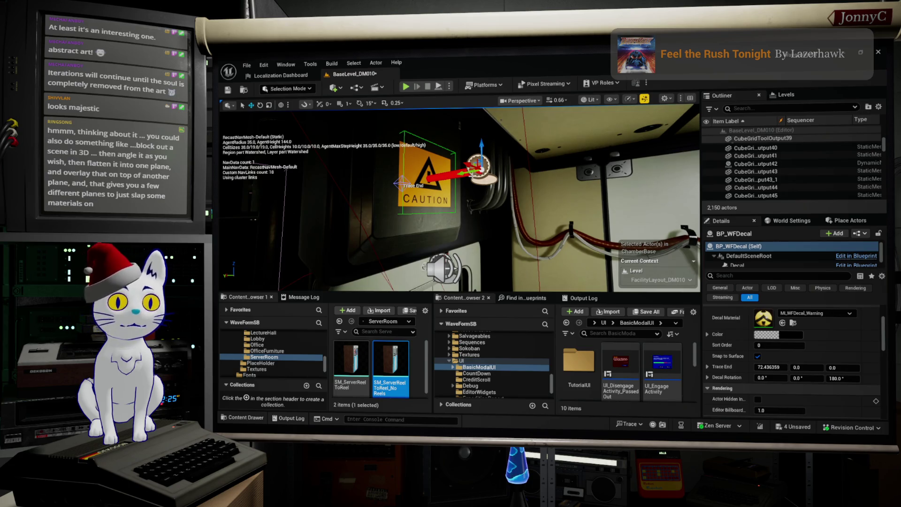
{"action": "mouse_move", "coordinate": [481, 145]}
{"action": "left_mouse_down"}
{"action": "mouse_move", "coordinate": [478, 173]}
{"action": "mouse_move", "coordinate": [462, 187]}
{"action": "mouse_move", "coordinate": [460, 163]}
{"action": "left_mouse_up"}
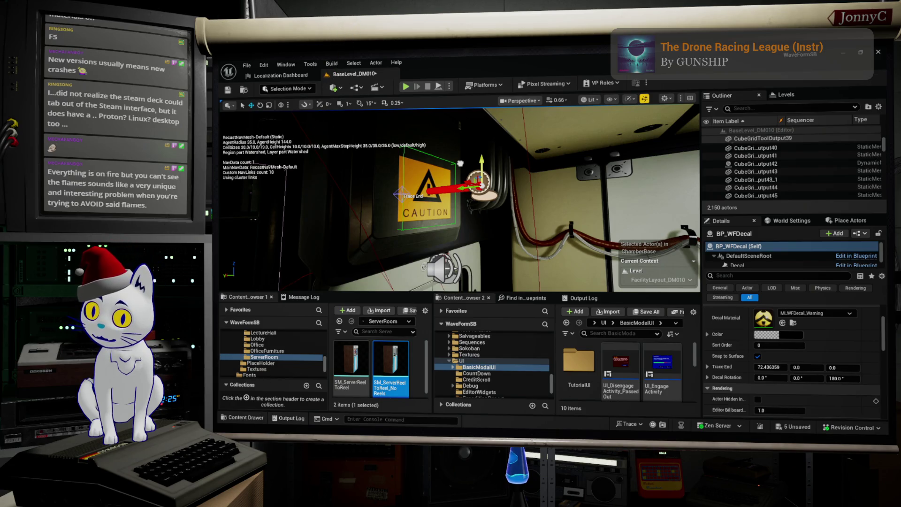
Bring up System Monitor over the Unreal Engine Editor with Ctrl+Escape.
{"action": "key", "text": "ctrl+Escape"}
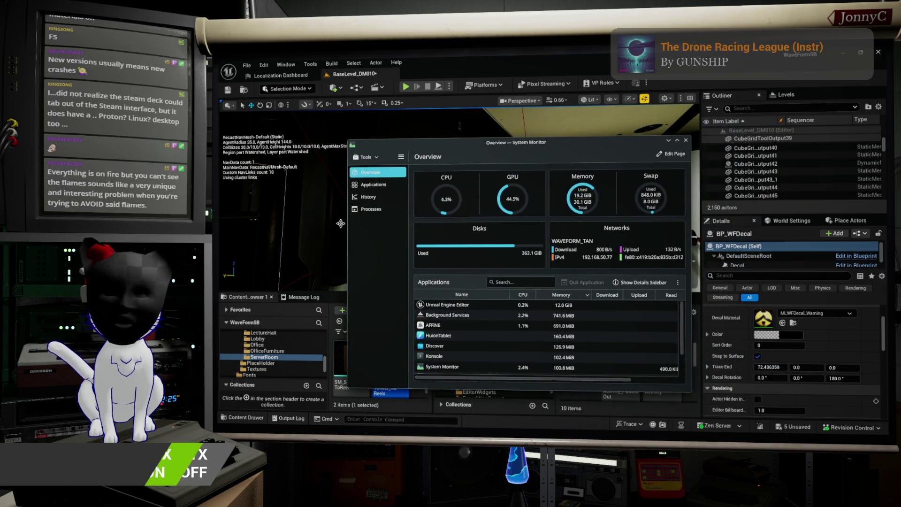
{"action": "left_click", "coordinate": [373, 184]}
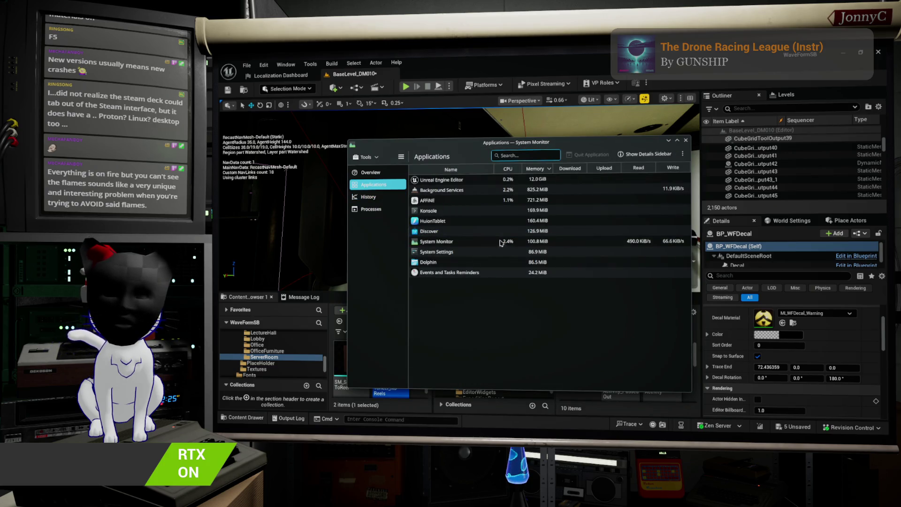
{"action": "left_click", "coordinate": [481, 183]}
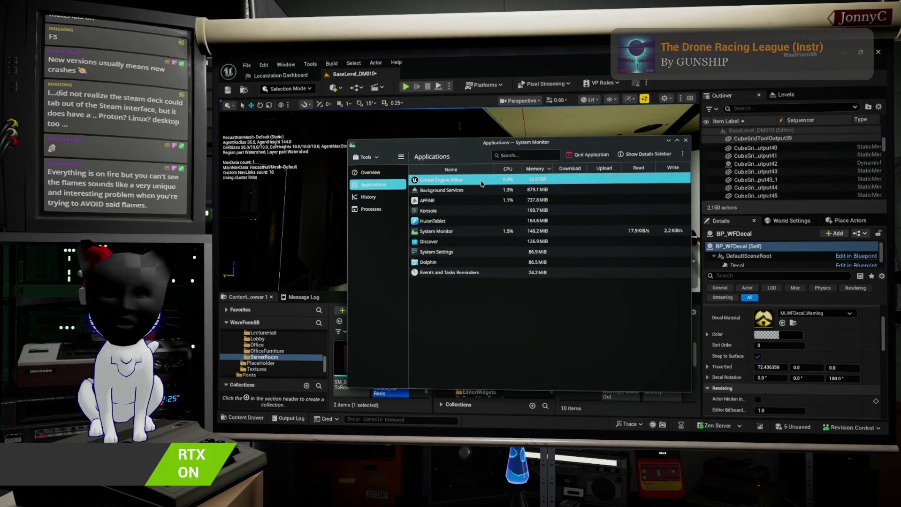
{"action": "right_click", "coordinate": [481, 183]}
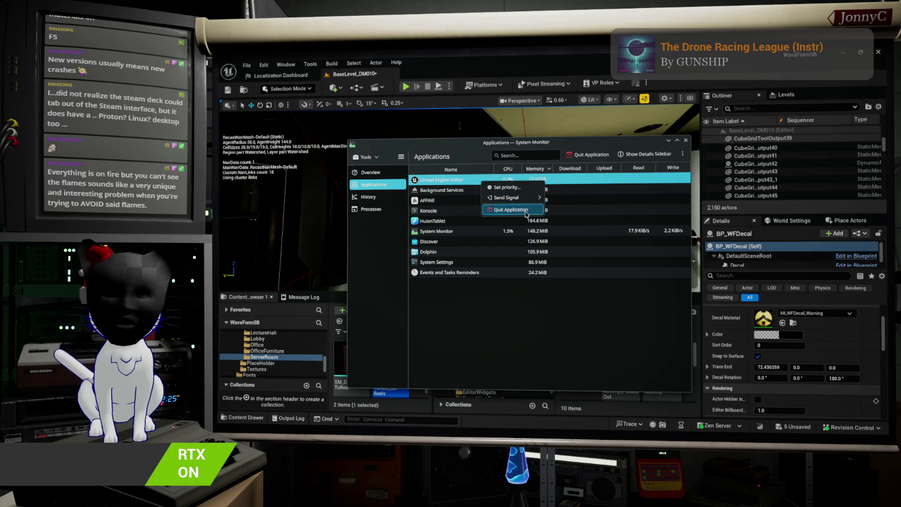
{"action": "left_click", "coordinate": [511, 209]}
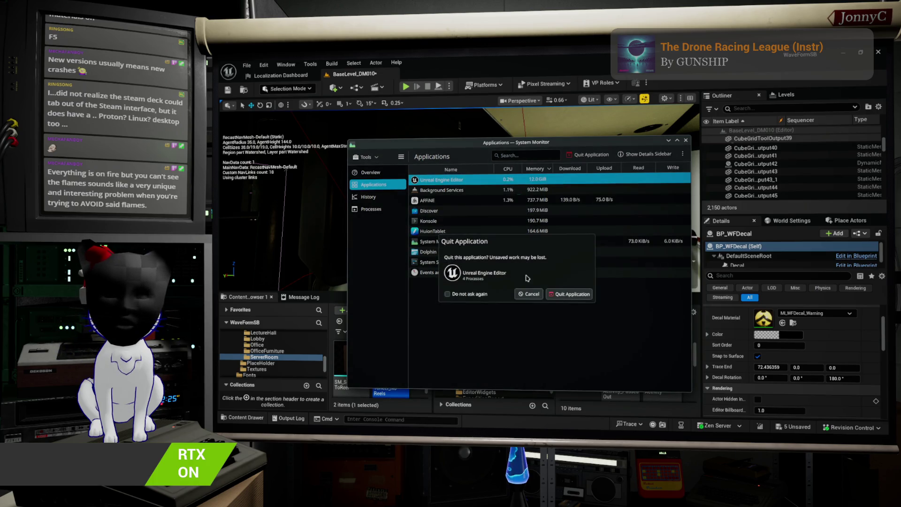
{"action": "left_click", "coordinate": [578, 301]}
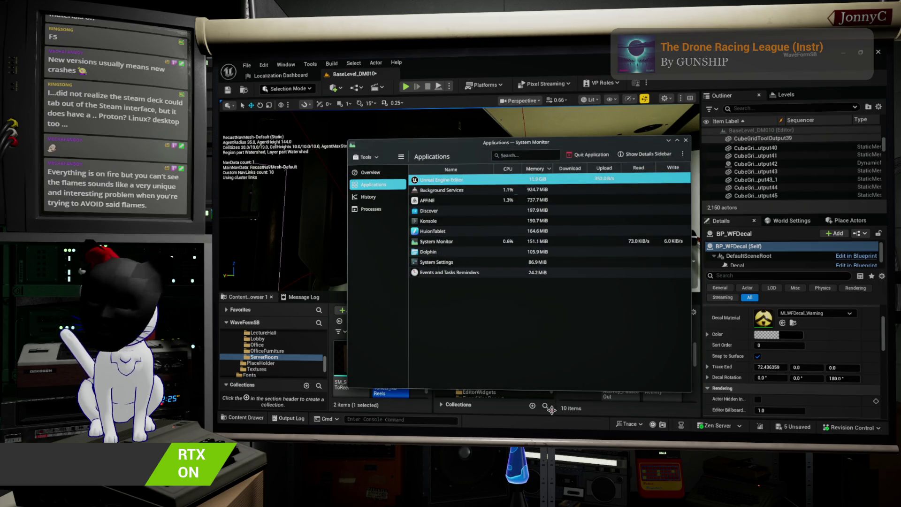
{"action": "left_click", "coordinate": [668, 140]}
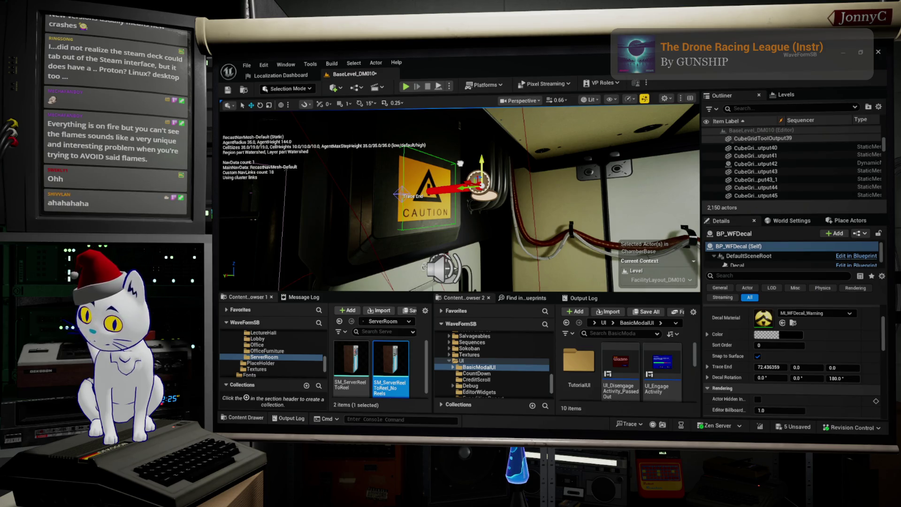
Force-quit Unreal Engine Editor from System Monitor using Send Signal > Kill.
{"action": "key", "text": "ctrl+Escape"}
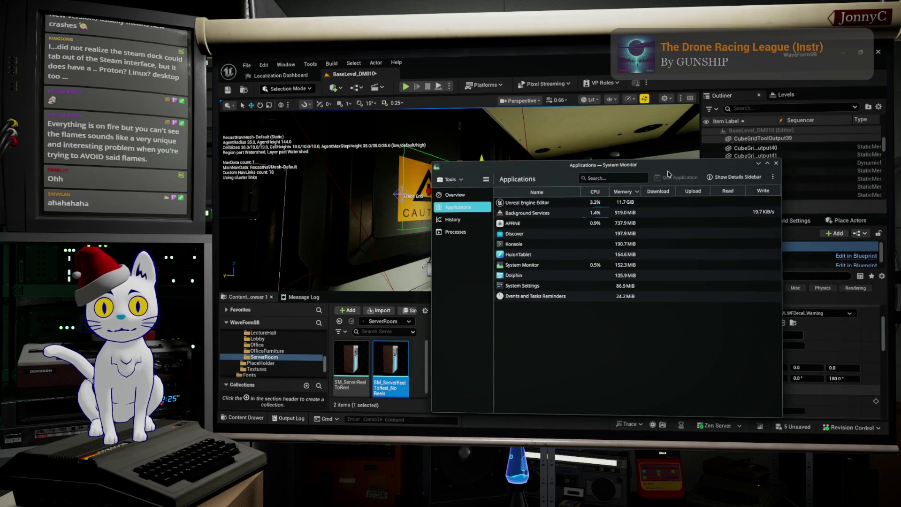
{"action": "left_click", "coordinate": [537, 203]}
{"action": "left_click", "coordinate": [537, 204]}
{"action": "right_click", "coordinate": [537, 204]}
{"action": "mouse_move", "coordinate": [587, 219]}
{"action": "left_click", "coordinate": [630, 271]}
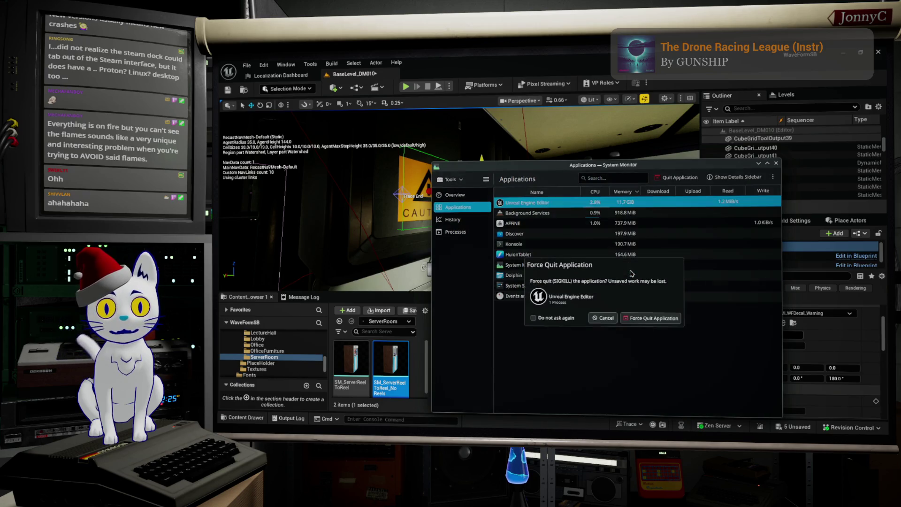
{"action": "left_click", "coordinate": [651, 323]}
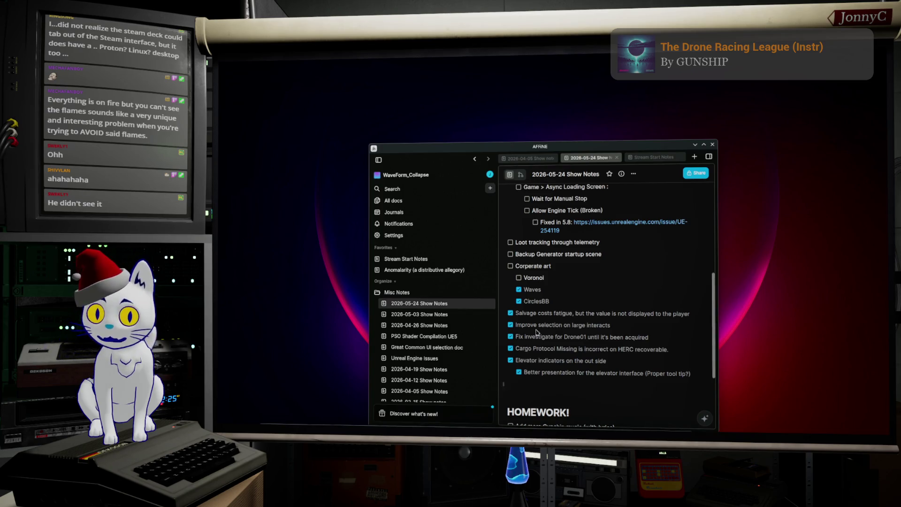
Focus the AFFiNE show notes window and minimize it.
{"action": "left_click", "coordinate": [576, 147]}
{"action": "left_click", "coordinate": [695, 145]}
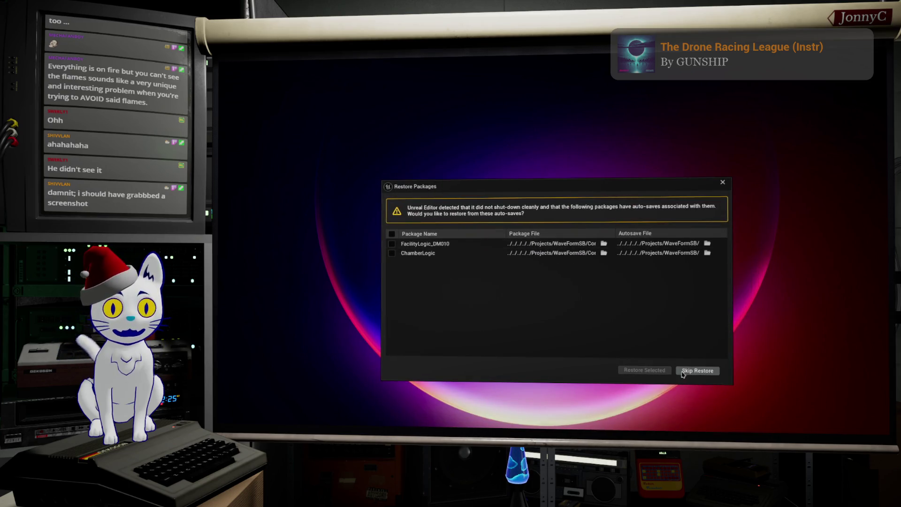
Tick all autosaved packages in Restore Packages, then dismiss the restore prompt.
{"action": "left_click", "coordinate": [397, 239]}
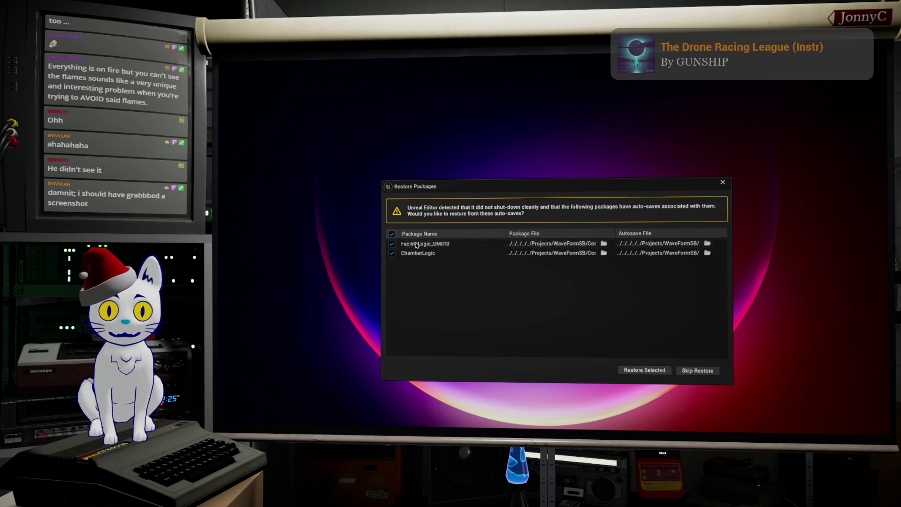
{"action": "left_click", "coordinate": [665, 368]}
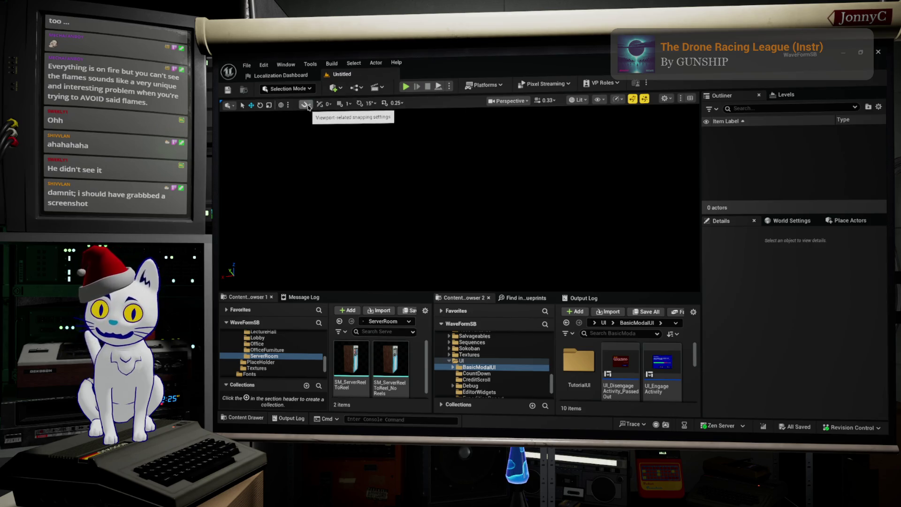
{"action": "left_click", "coordinate": [254, 69]}
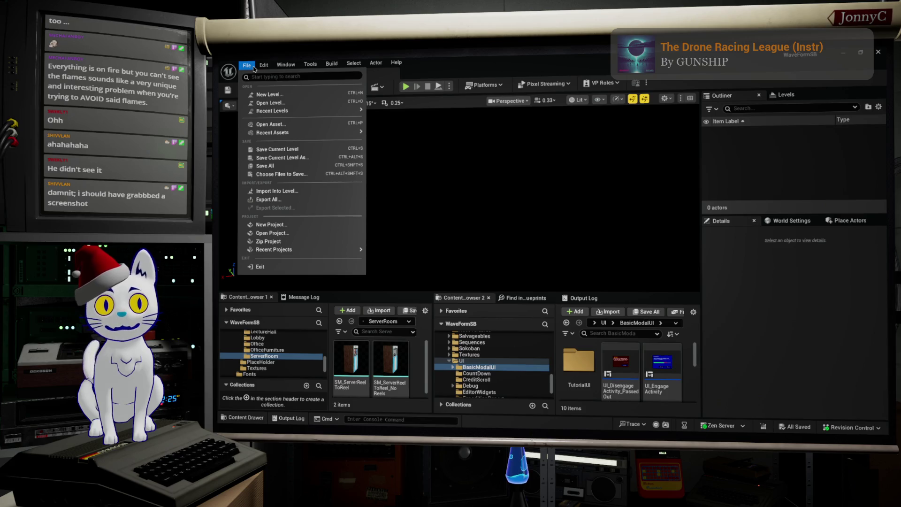
{"action": "mouse_move", "coordinate": [263, 65]}
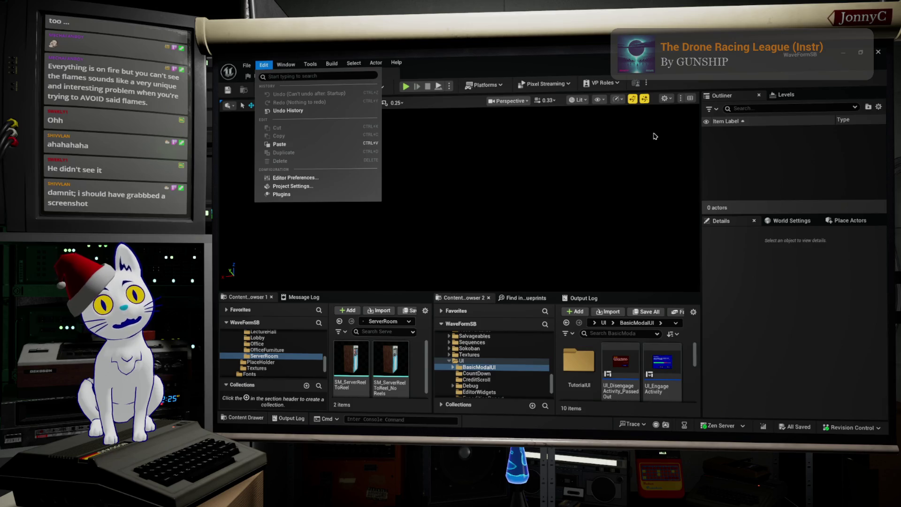
{"action": "left_click", "coordinate": [532, 219]}
{"action": "left_click", "coordinate": [246, 65]}
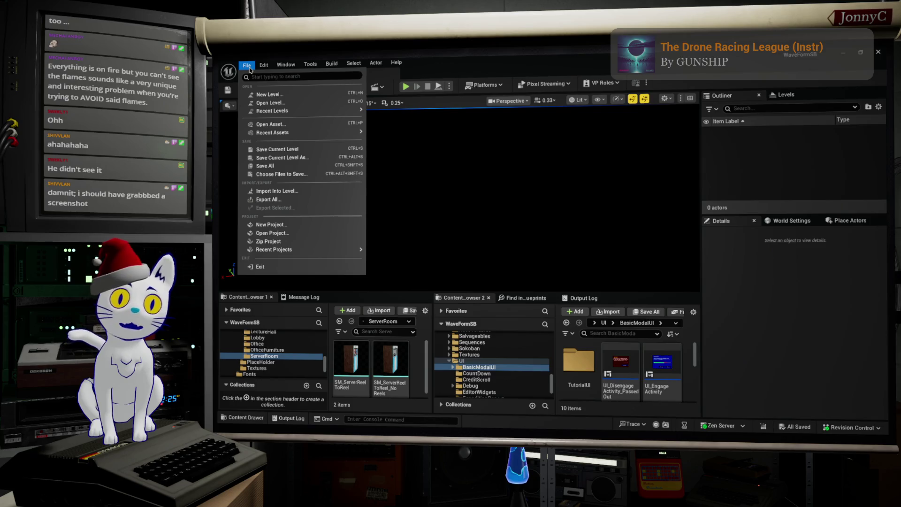
{"action": "mouse_move", "coordinate": [320, 109]}
{"action": "left_click", "coordinate": [407, 151]}
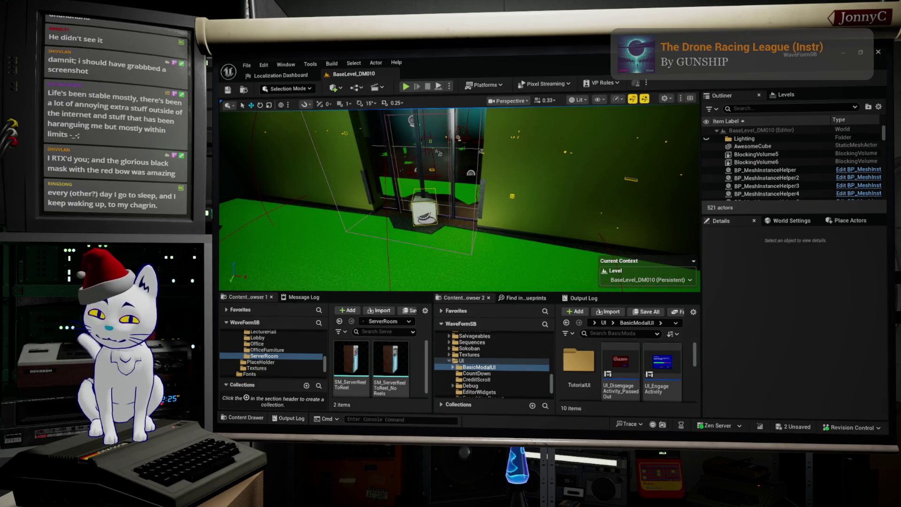
Fly the viewport over toward the lecture-hall seating area.
{"action": "right_click_drag", "start_coordinate": [459, 197], "coordinate": [385, 193]}
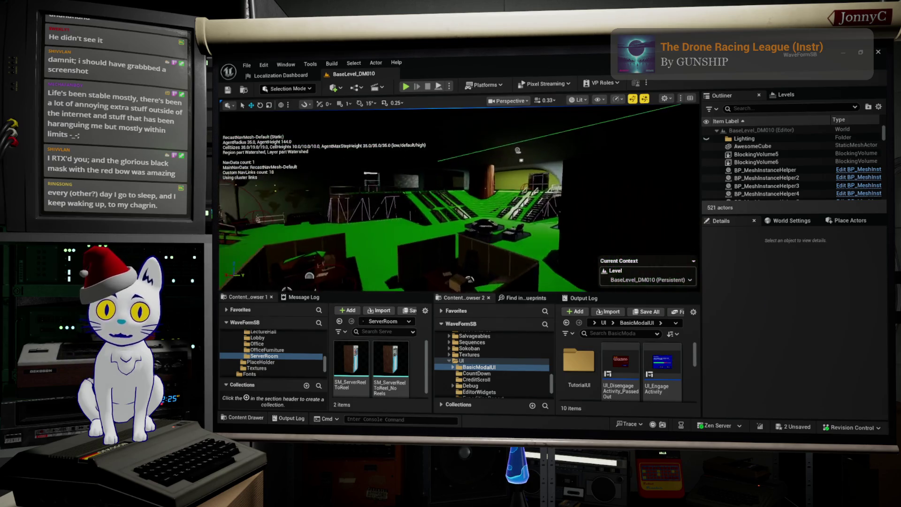
Fly past the lecture-hall seating and stairs, through the cafeteria and dark hall, into the wooden-wall room.
{"action": "right_click_drag", "start_coordinate": [385, 194], "coordinate": [364, 193]}
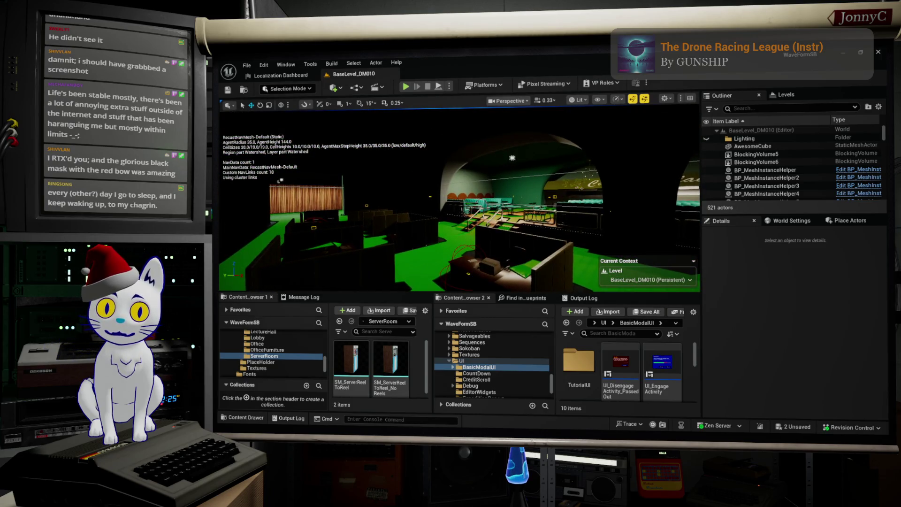
{"action": "right_click_drag", "start_coordinate": [364, 194], "coordinate": [375, 193]}
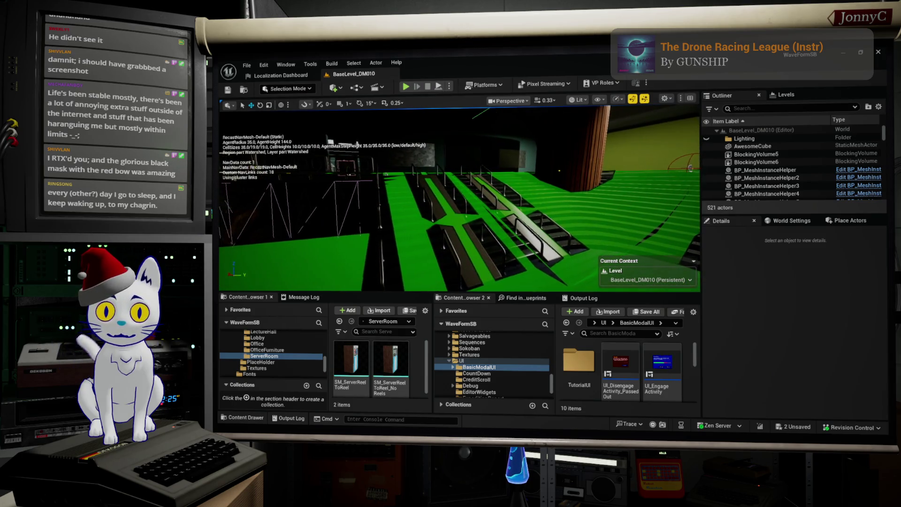
{"action": "right_click_drag", "start_coordinate": [375, 193], "coordinate": [375, 219]}
{"action": "right_click_drag", "start_coordinate": [506, 200], "coordinate": [479, 206]}
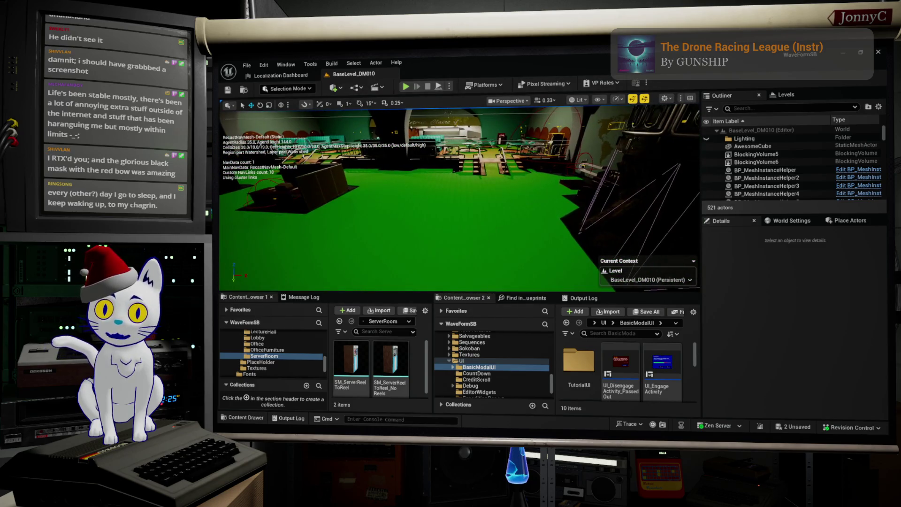
{"action": "mouse_move", "coordinate": [460, 197]}
{"action": "right_mouse_down"}
{"action": "mouse_move", "coordinate": [460, 178]}
{"action": "mouse_move", "coordinate": [460, 188]}
{"action": "right_mouse_up"}
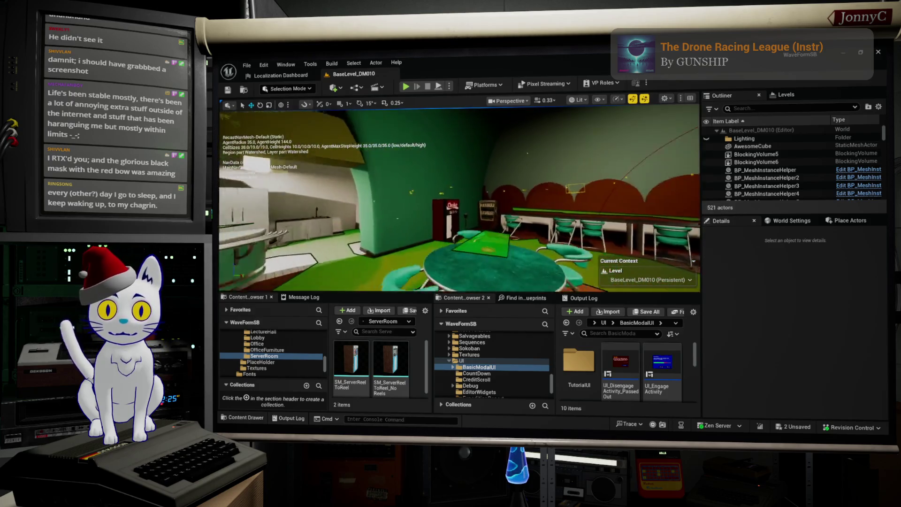
{"action": "right_click_drag", "start_coordinate": [460, 197], "coordinate": [488, 187]}
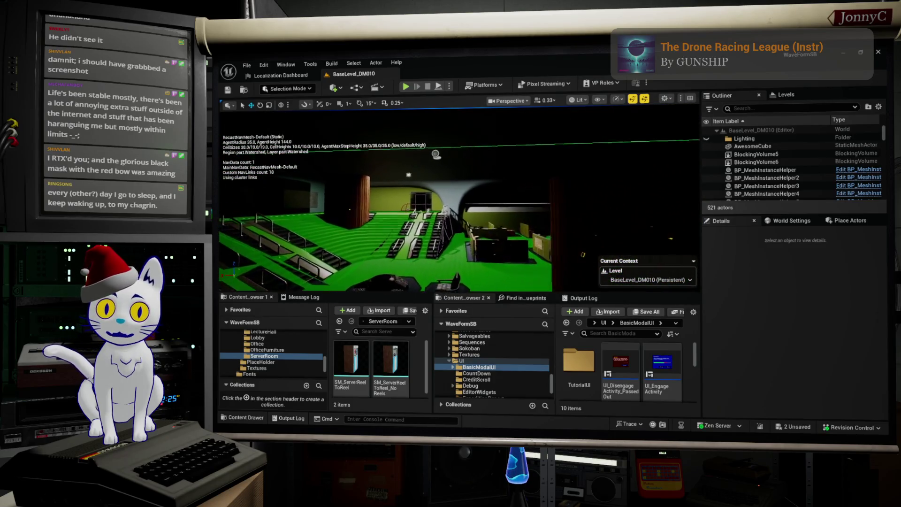
{"action": "mouse_move", "coordinate": [488, 187]}
{"action": "right_mouse_down"}
{"action": "mouse_move", "coordinate": [516, 185]}
{"action": "mouse_move", "coordinate": [488, 191]}
{"action": "mouse_move", "coordinate": [471, 208]}
{"action": "right_mouse_up"}
{"action": "right_click_drag", "start_coordinate": [517, 242], "coordinate": [525, 230]}
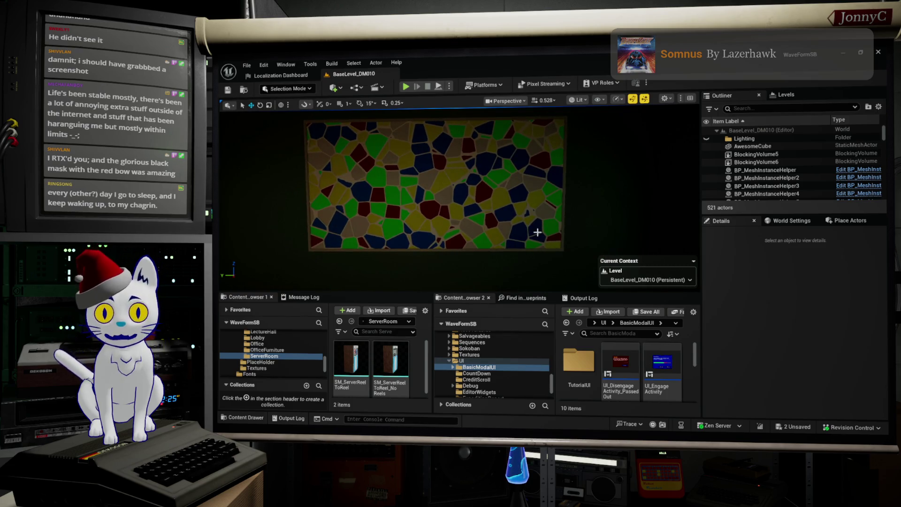
{"action": "key", "text": "s"}
{"action": "right_click_drag", "start_coordinate": [485, 189], "coordinate": [485, 189]}
{"action": "key", "text": "s"}
{"action": "right_click_drag", "start_coordinate": [532, 115], "coordinate": [531, 115]}
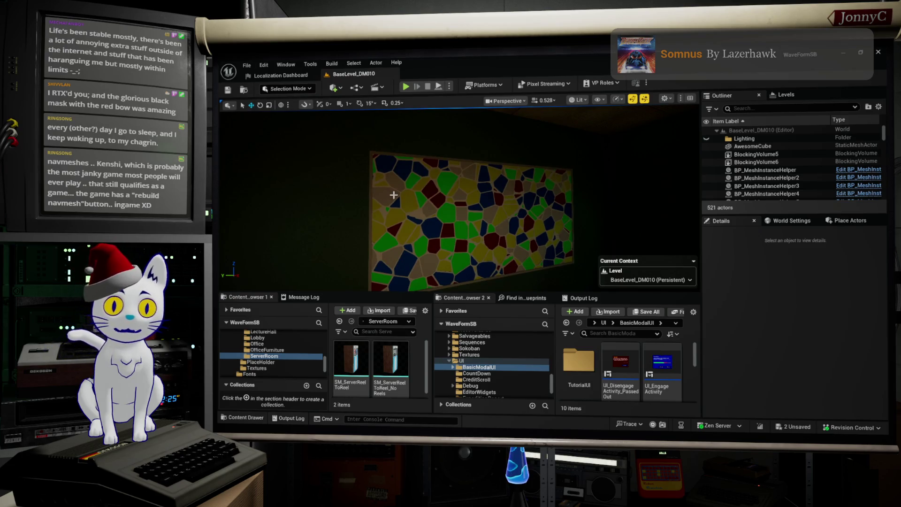
{"action": "right_click_drag", "start_coordinate": [532, 115], "coordinate": [532, 115]}
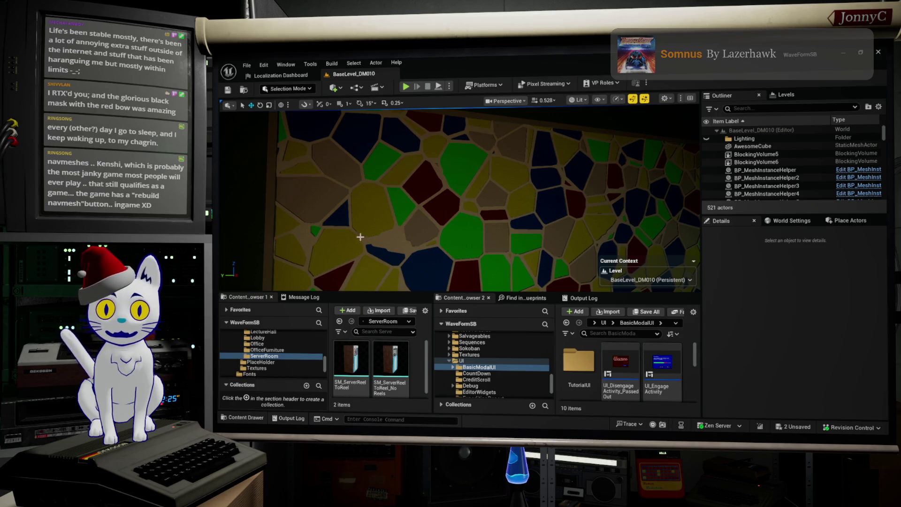
{"action": "mouse_move", "coordinate": [521, 216]}
{"action": "right_mouse_down"}
{"action": "mouse_move", "coordinate": [512, 234]}
{"action": "mouse_move", "coordinate": [510, 226]}
{"action": "right_mouse_up"}
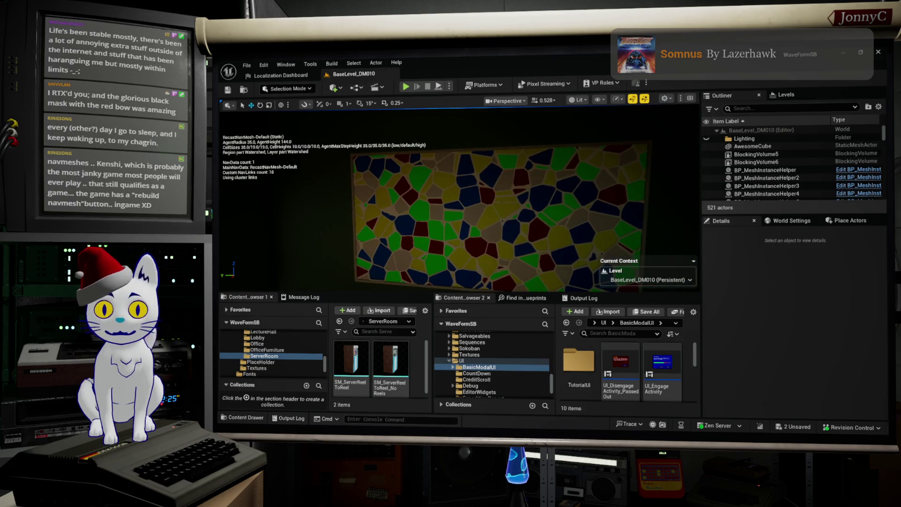
Select the SM_VoronoiArt3 mosaic wall, fly into the room, then refocus on the wall.
{"action": "left_click", "coordinate": [477, 208]}
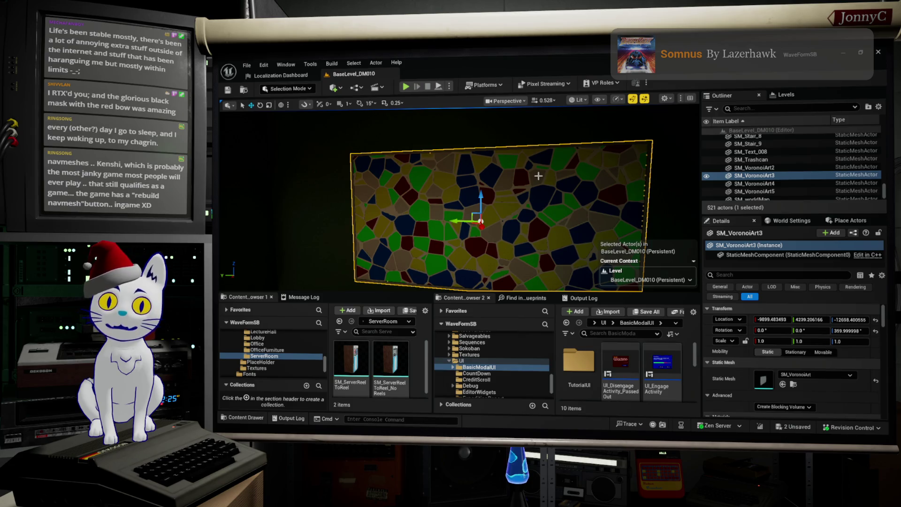
{"action": "key", "text": "p"}
{"action": "mouse_move", "coordinate": [552, 169]}
{"action": "right_mouse_down"}
{"action": "mouse_move", "coordinate": [525, 179]}
{"action": "mouse_move", "coordinate": [549, 180]}
{"action": "mouse_move", "coordinate": [535, 184]}
{"action": "mouse_move", "coordinate": [324, 191]}
{"action": "mouse_move", "coordinate": [357, 192]}
{"action": "right_mouse_up"}
{"action": "key", "text": "f"}
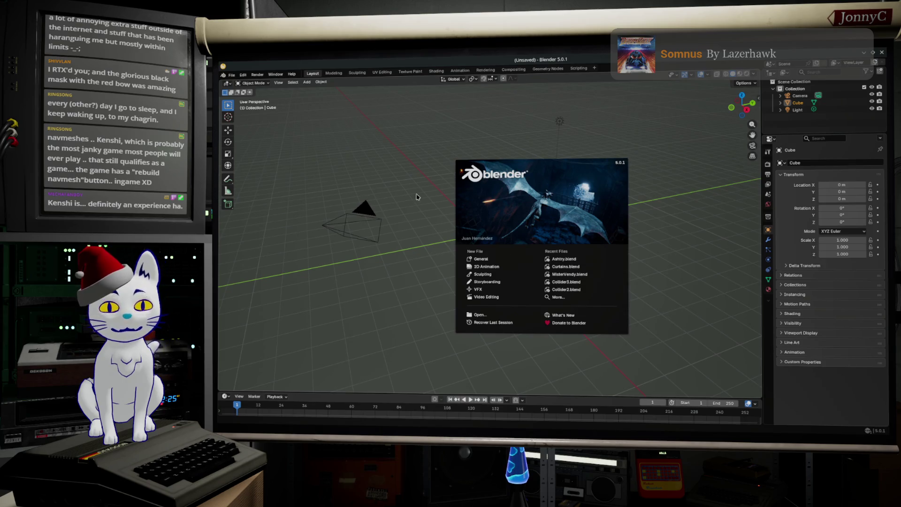
Dismiss the Blender splash screen and bring up the File menu.
{"action": "left_click", "coordinate": [231, 75]}
{"action": "left_click", "coordinate": [232, 75]}
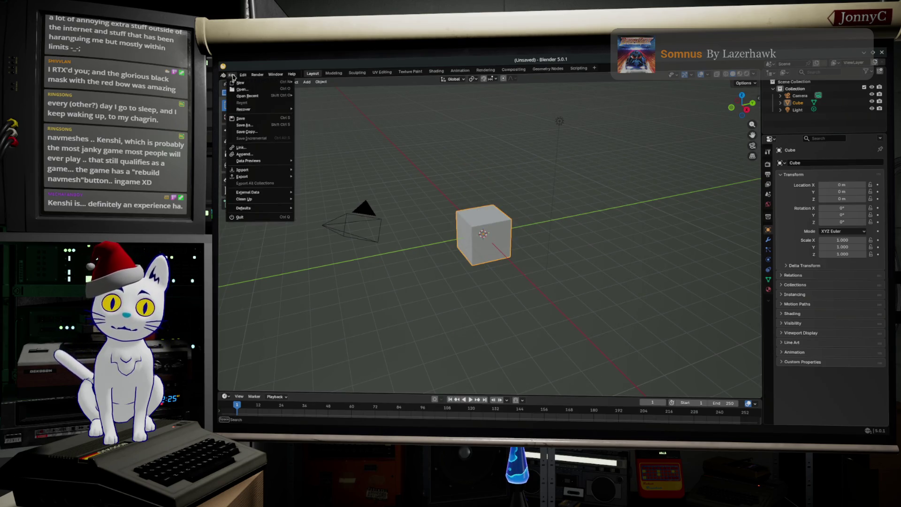
In the File > Open browser, navigate up to WaveFormSB, then into Assets/ExportedAssets.
{"action": "left_click", "coordinate": [246, 89]}
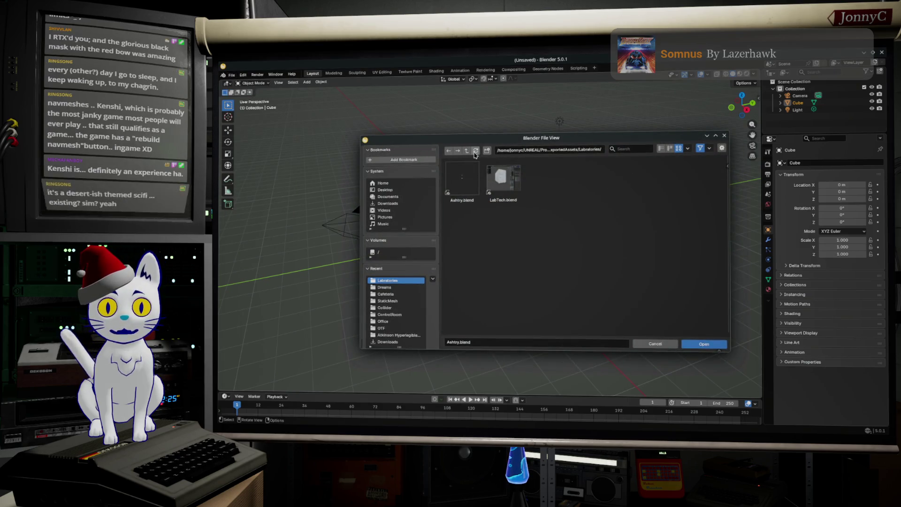
{"action": "left_click", "coordinate": [467, 150]}
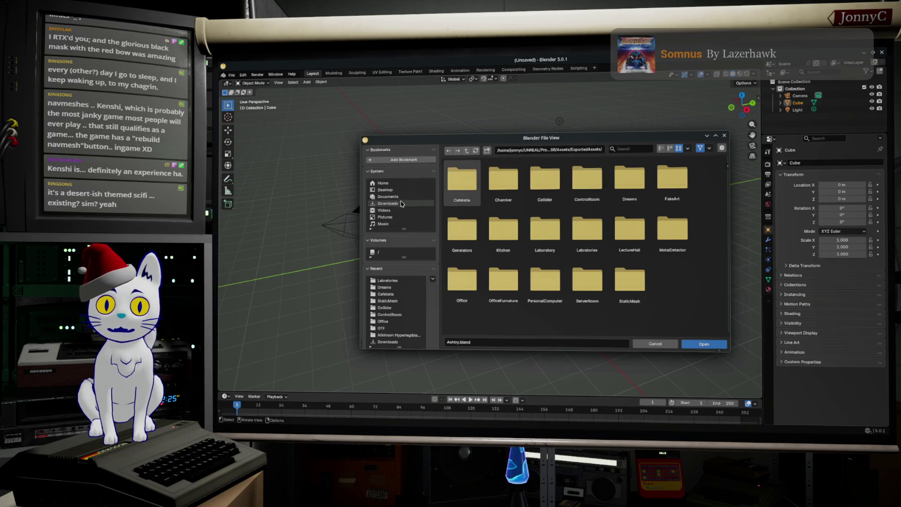
{"action": "scroll", "coordinate": [406, 213], "scroll_direction": "down", "scroll_amount": 1}
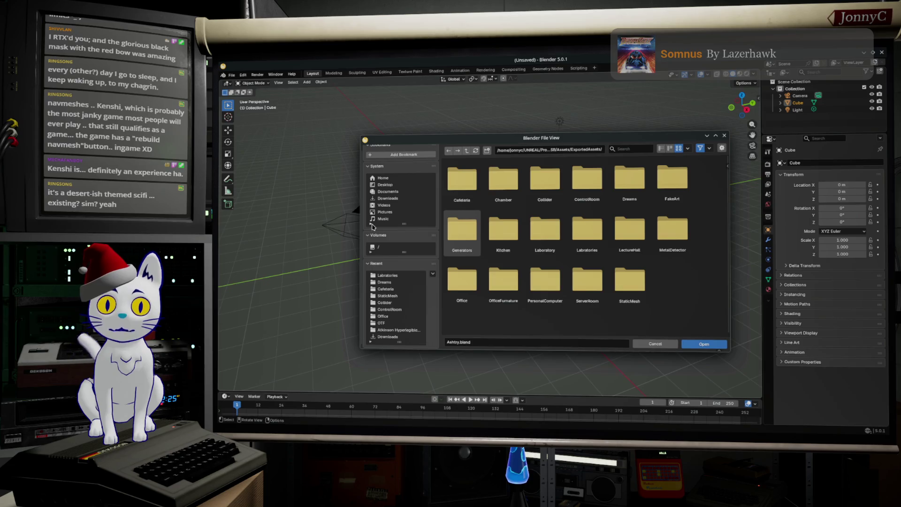
{"action": "left_click", "coordinate": [370, 223]}
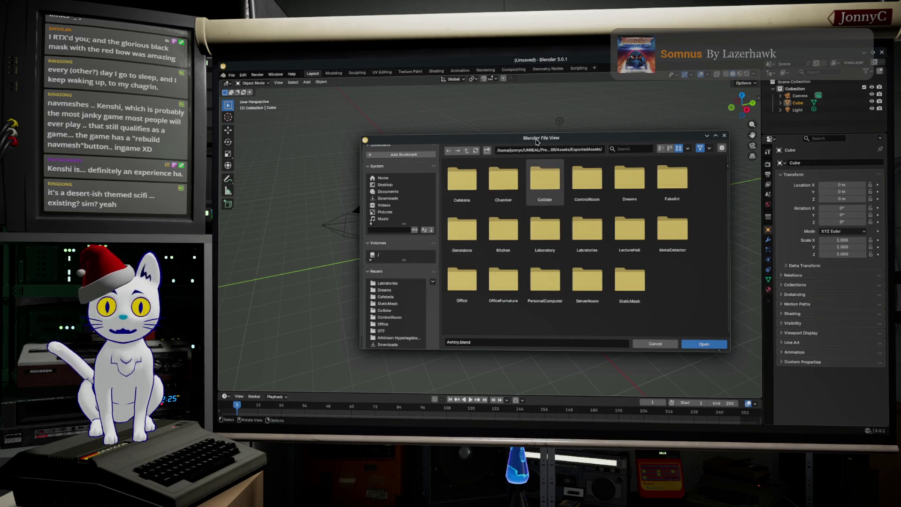
{"action": "left_click", "coordinate": [466, 152]}
{"action": "left_click", "coordinate": [466, 152]}
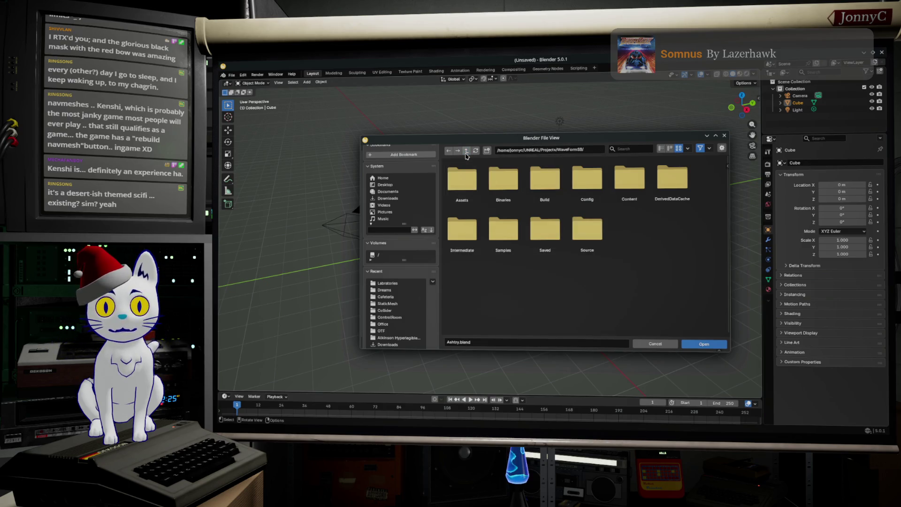
{"action": "left_click", "coordinate": [463, 180]}
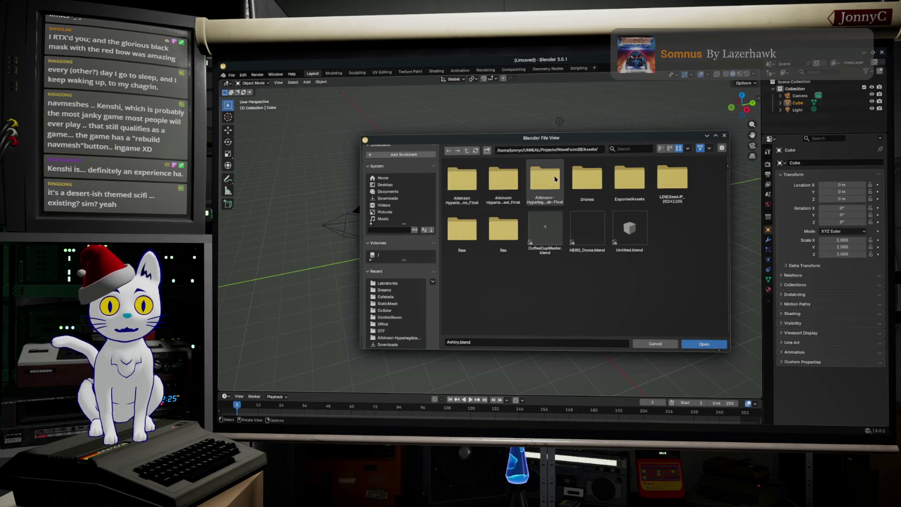
{"action": "double_click", "coordinate": [636, 185]}
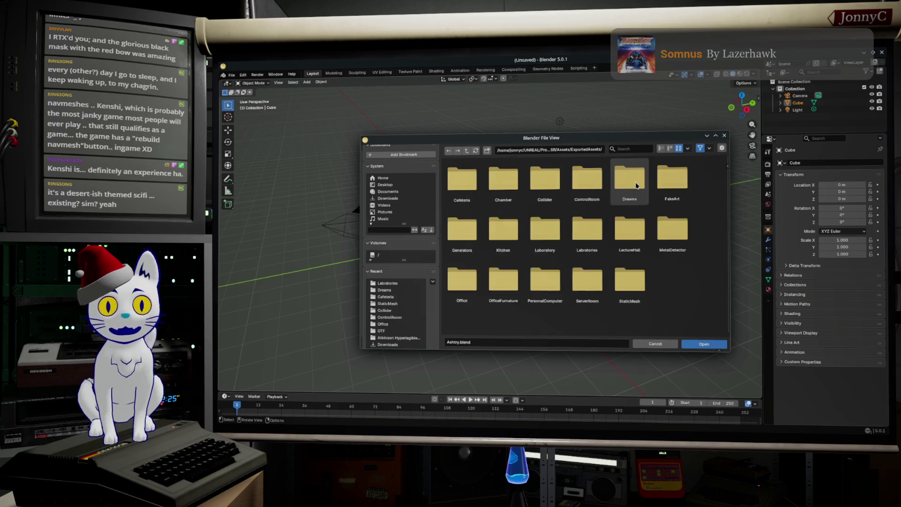
Add the ExportedAssets folder to the Bookmarks panel.
{"action": "left_click", "coordinate": [468, 154]}
{"action": "mouse_move", "coordinate": [626, 185]}
{"action": "left_mouse_down"}
{"action": "mouse_move", "coordinate": [403, 214]}
{"action": "mouse_move", "coordinate": [384, 201]}
{"action": "mouse_move", "coordinate": [405, 204]}
{"action": "mouse_move", "coordinate": [403, 237]}
{"action": "mouse_move", "coordinate": [403, 217]}
{"action": "mouse_move", "coordinate": [434, 172]}
{"action": "mouse_move", "coordinate": [541, 216]}
{"action": "mouse_move", "coordinate": [427, 281]}
{"action": "mouse_move", "coordinate": [411, 258]}
{"action": "mouse_move", "coordinate": [428, 191]}
{"action": "mouse_move", "coordinate": [624, 220]}
{"action": "mouse_move", "coordinate": [586, 230]}
{"action": "left_mouse_up"}
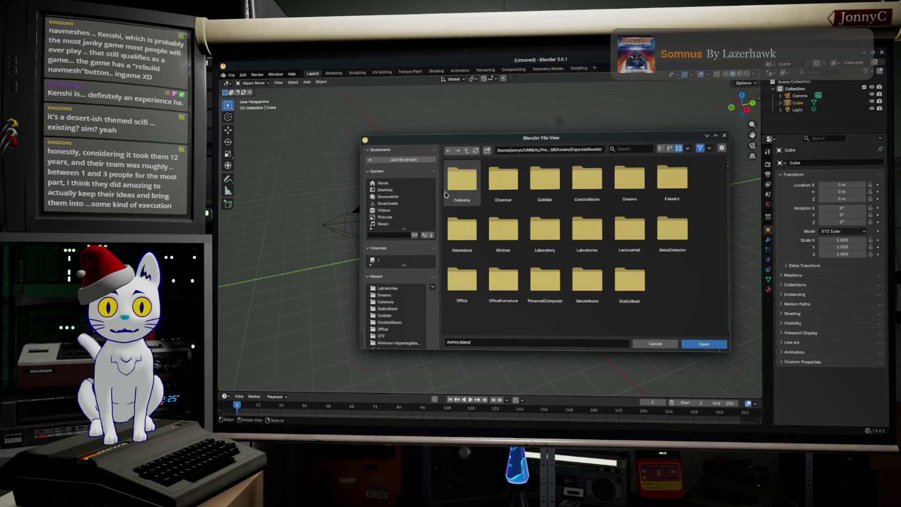
{"action": "left_click", "coordinate": [403, 159]}
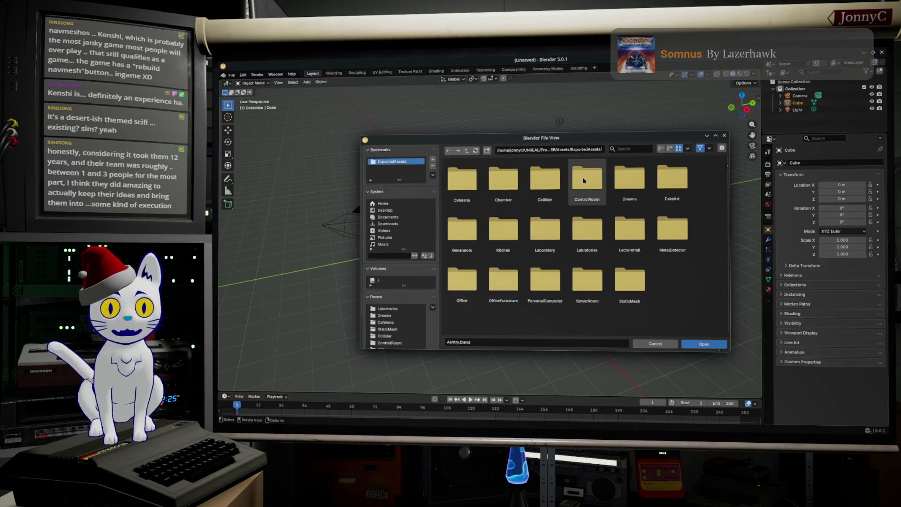
Open FakeArt.blend from the FakeArt folder.
{"action": "double_click", "coordinate": [664, 195]}
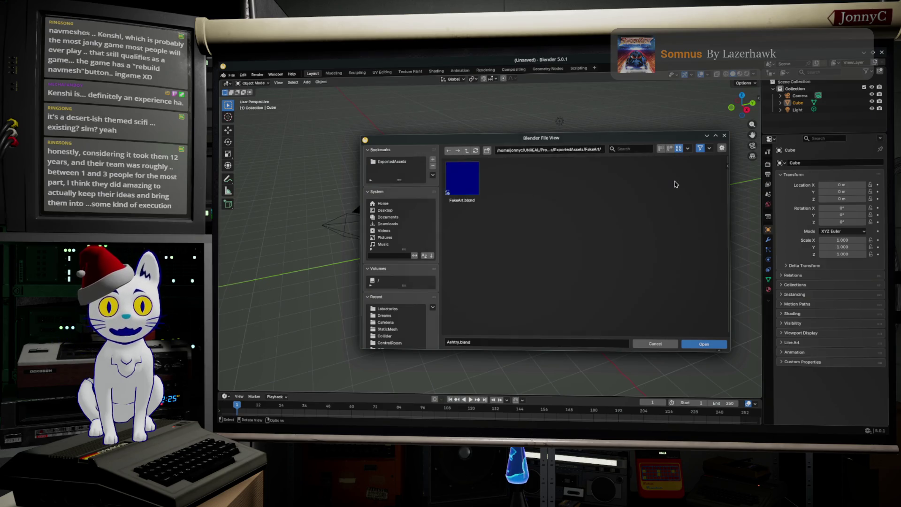
{"action": "left_click", "coordinate": [452, 187]}
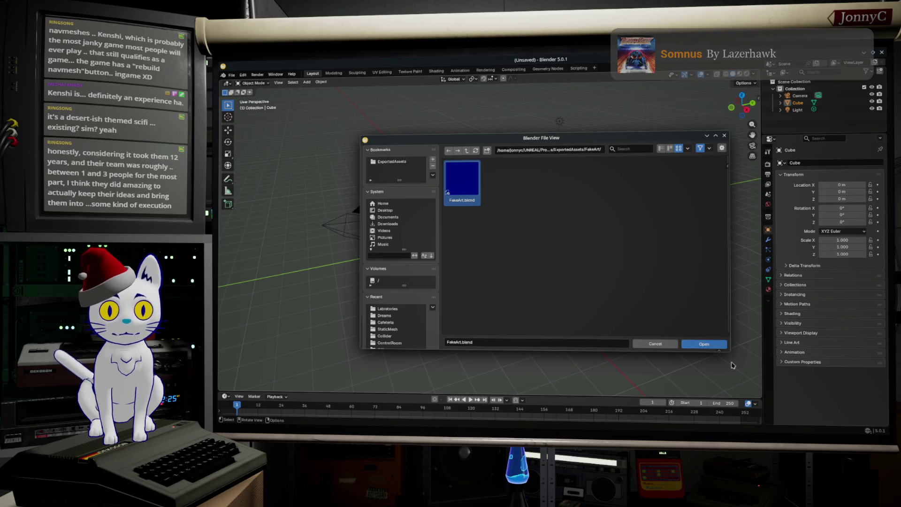
{"action": "left_click", "coordinate": [721, 346]}
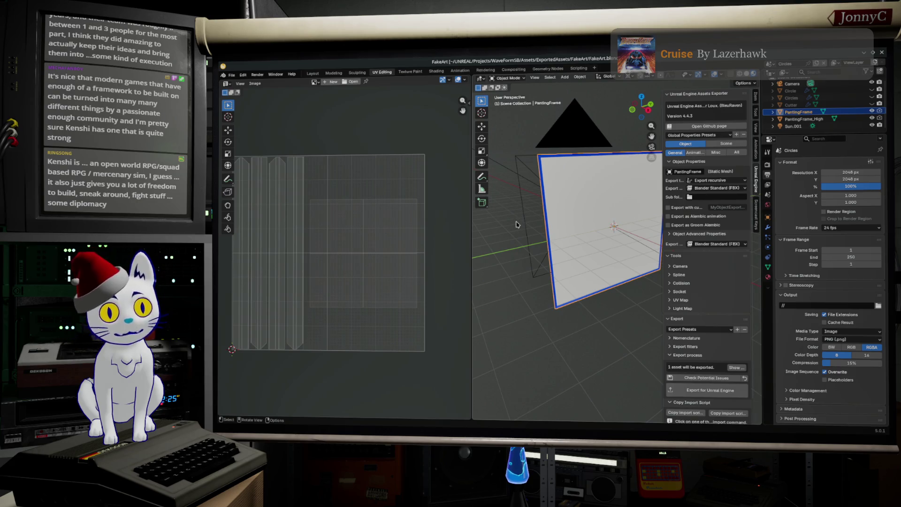
Switch to the Modeling workspace and zoom out until the whole PaintingFrame plane is visible.
{"action": "right_click", "coordinate": [537, 237]}
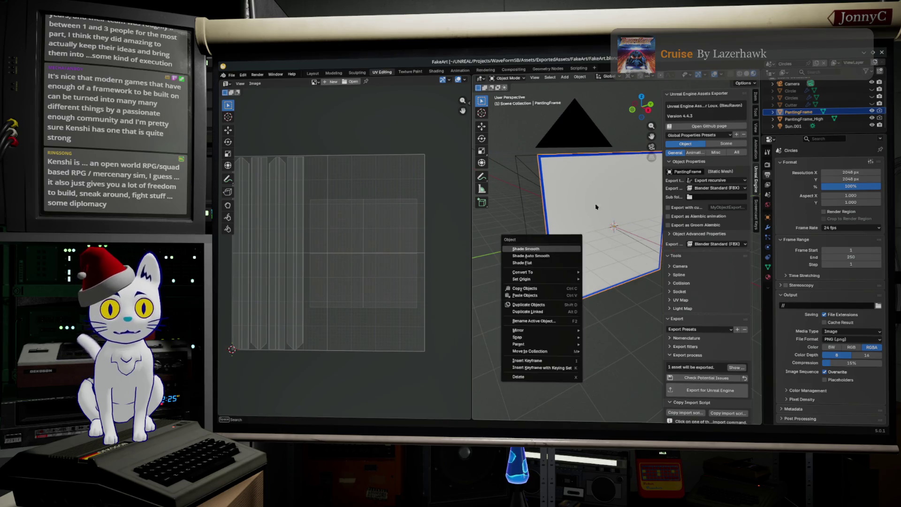
{"action": "scroll", "coordinate": [562, 238], "scroll_direction": "down", "scroll_amount": 5}
{"action": "scroll", "coordinate": [562, 238], "scroll_direction": "up", "scroll_amount": 5}
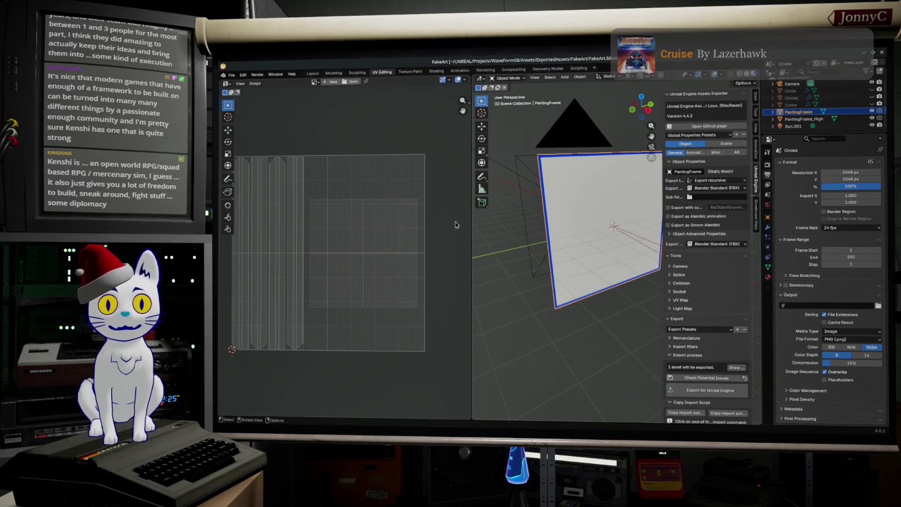
{"action": "left_click", "coordinate": [330, 74]}
{"action": "scroll", "coordinate": [446, 203], "scroll_direction": "down", "scroll_amount": 3}
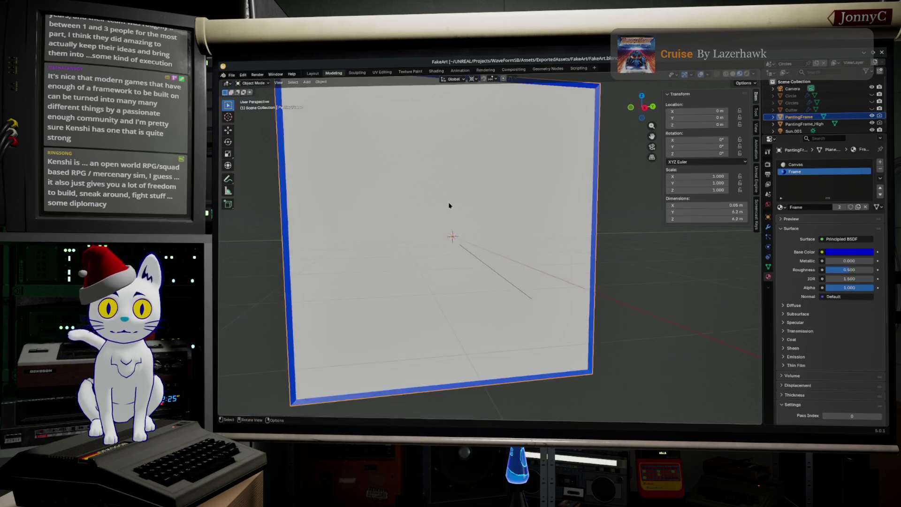
Orbit to view the blue frame beside the camera frustum, then unhide the Circles object.
{"action": "mouse_move", "coordinate": [445, 205]}
{"action": "middle_mouse_down"}
{"action": "mouse_move", "coordinate": [468, 201]}
{"action": "mouse_move", "coordinate": [541, 239]}
{"action": "mouse_move", "coordinate": [666, 219]}
{"action": "middle_mouse_up"}
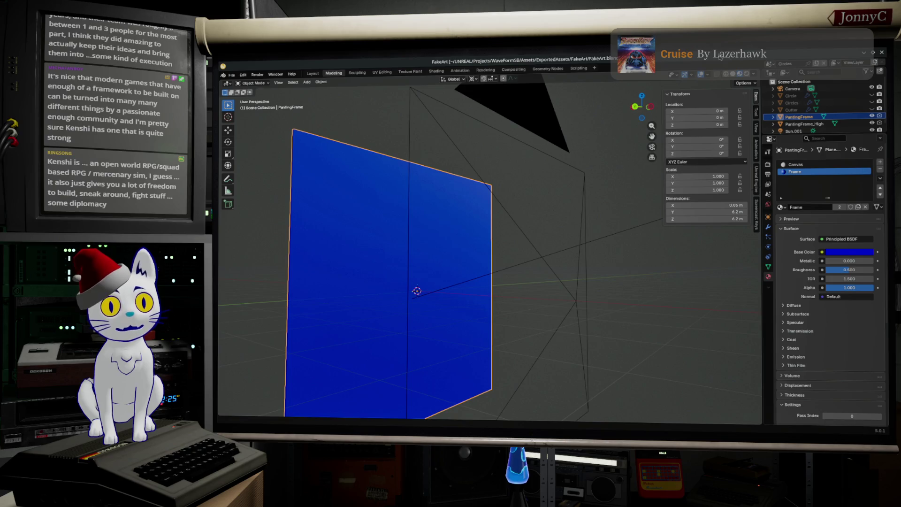
{"action": "scroll", "coordinate": [587, 227], "scroll_direction": "down", "scroll_amount": 10}
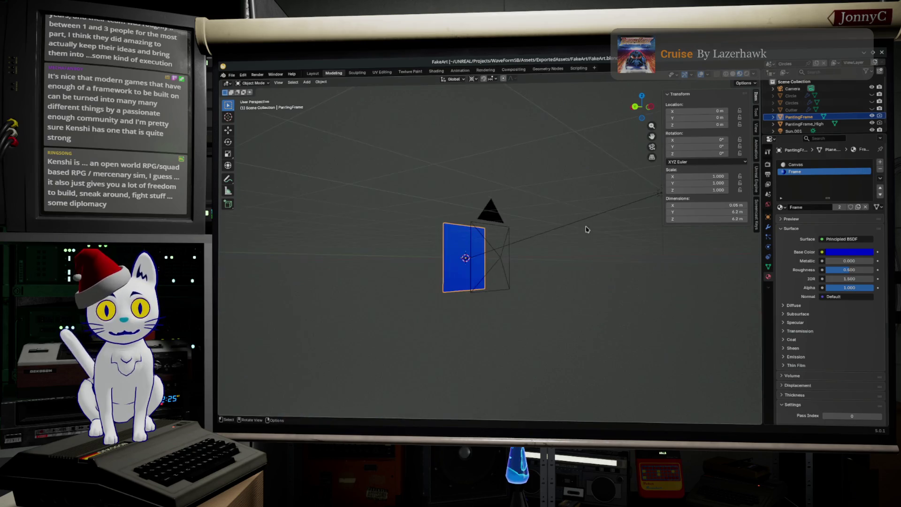
{"action": "scroll", "coordinate": [594, 258], "scroll_direction": "up", "scroll_amount": 8}
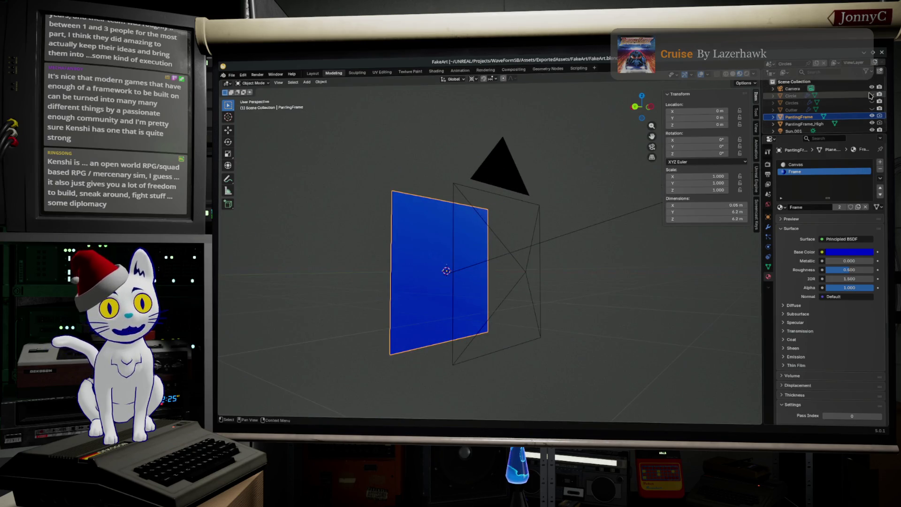
{"action": "left_click", "coordinate": [871, 95]}
Make the Circles, Cutter and Circle objects visible in the Outliner.
{"action": "left_click", "coordinate": [871, 95]}
{"action": "left_click", "coordinate": [872, 101]}
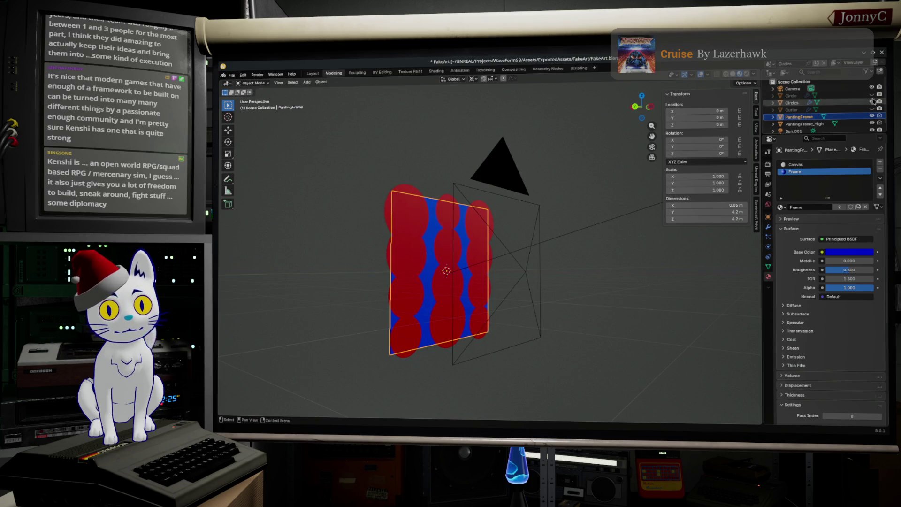
{"action": "left_click", "coordinate": [872, 108]}
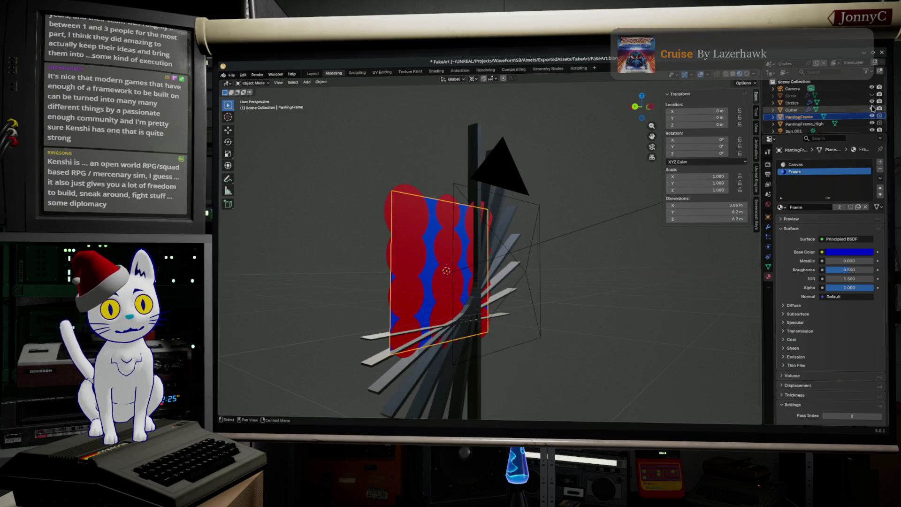
{"action": "left_click", "coordinate": [871, 96]}
{"action": "middle_click_drag", "start_coordinate": [554, 216], "coordinate": [524, 209]}
{"action": "scroll", "coordinate": [524, 210], "scroll_direction": "up", "scroll_amount": 4}
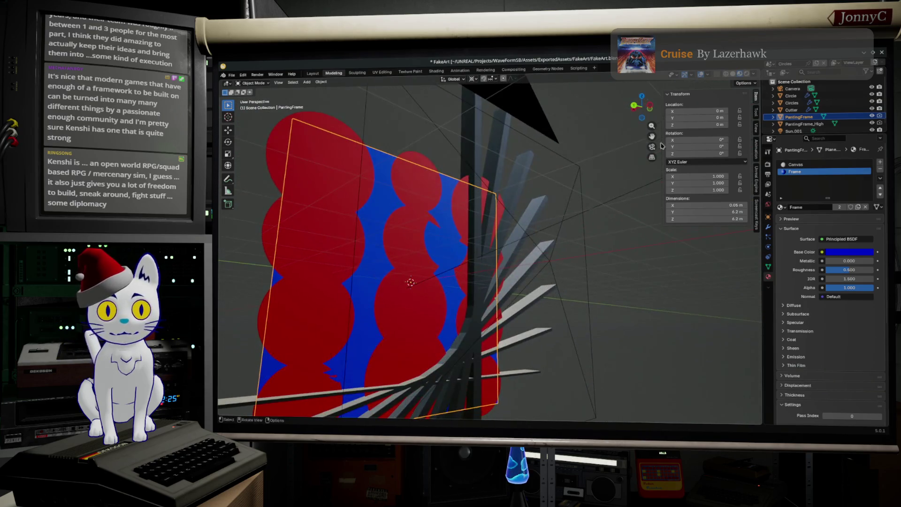
{"action": "scroll", "coordinate": [830, 108], "scroll_direction": "down", "scroll_amount": 2}
Hide PantingFrame_High and PaintingFrame to see the circles and slats, then render with F12.
{"action": "left_click", "coordinate": [871, 118]}
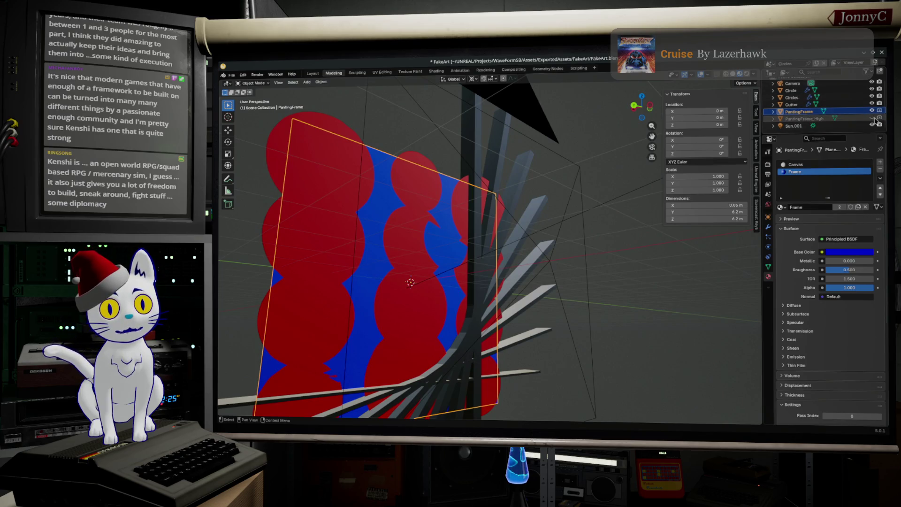
{"action": "middle_click_drag", "start_coordinate": [648, 188], "coordinate": [662, 183]}
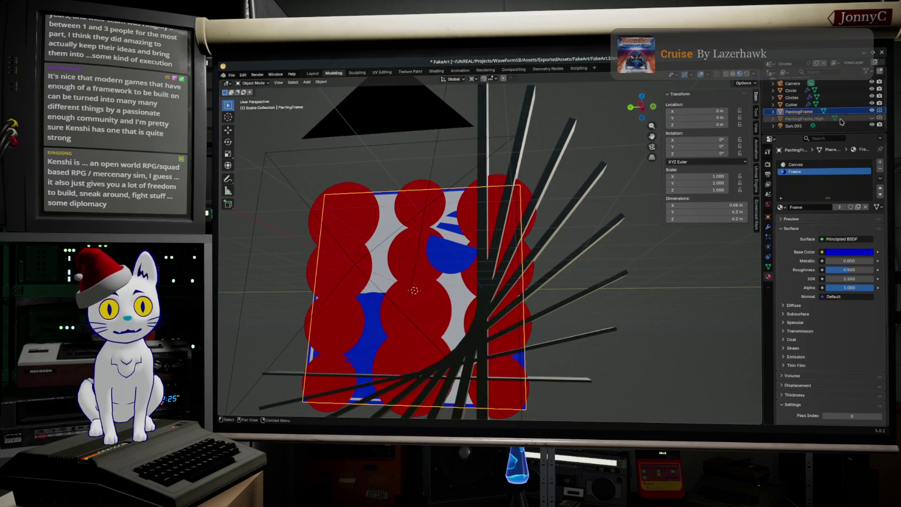
{"action": "left_click", "coordinate": [451, 206]}
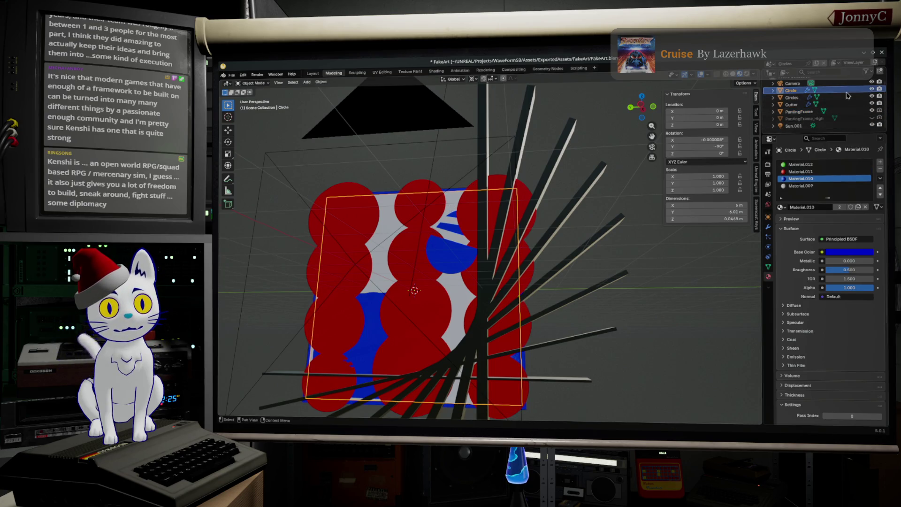
{"action": "left_click", "coordinate": [455, 190]}
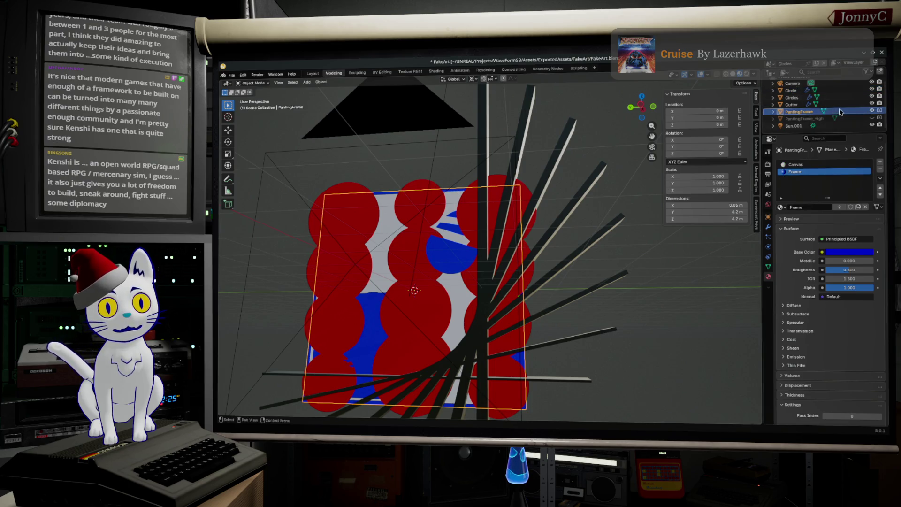
{"action": "left_click", "coordinate": [872, 111]}
{"action": "middle_click_drag", "start_coordinate": [610, 202], "coordinate": [587, 200]}
{"action": "middle_click_drag", "start_coordinate": [536, 226], "coordinate": [519, 195]}
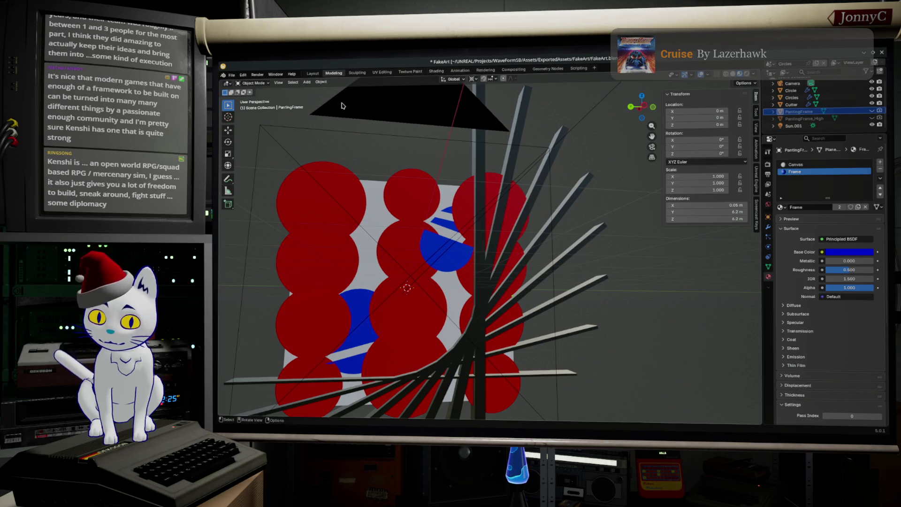
{"action": "key", "text": "F12"}
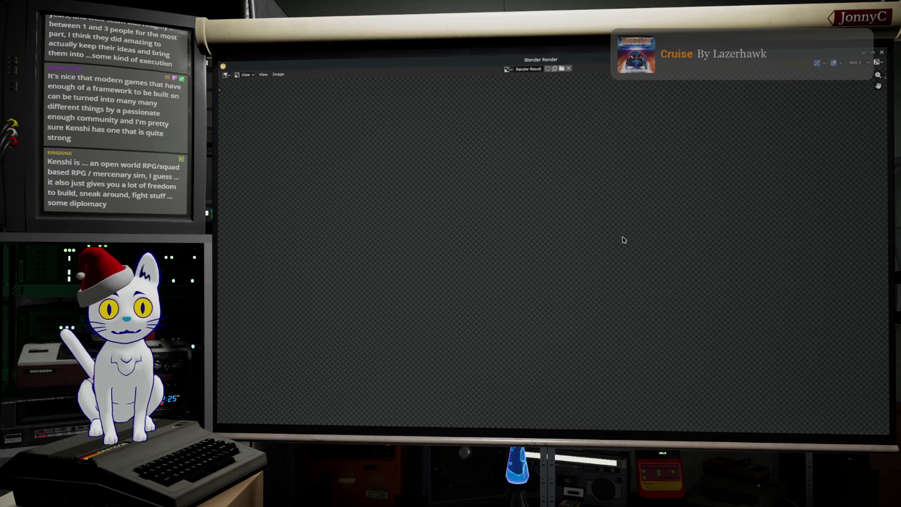
{"action": "scroll", "coordinate": [592, 247], "scroll_direction": "up", "scroll_amount": 1}
{"action": "scroll", "coordinate": [592, 248], "scroll_direction": "down", "scroll_amount": 1}
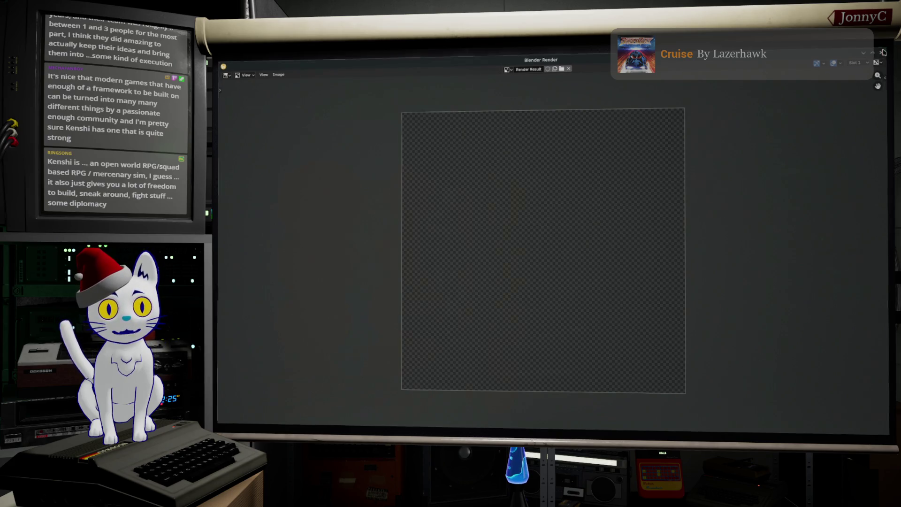
{"action": "left_click", "coordinate": [883, 52]}
{"action": "scroll", "coordinate": [465, 174], "scroll_direction": "down", "scroll_amount": 3}
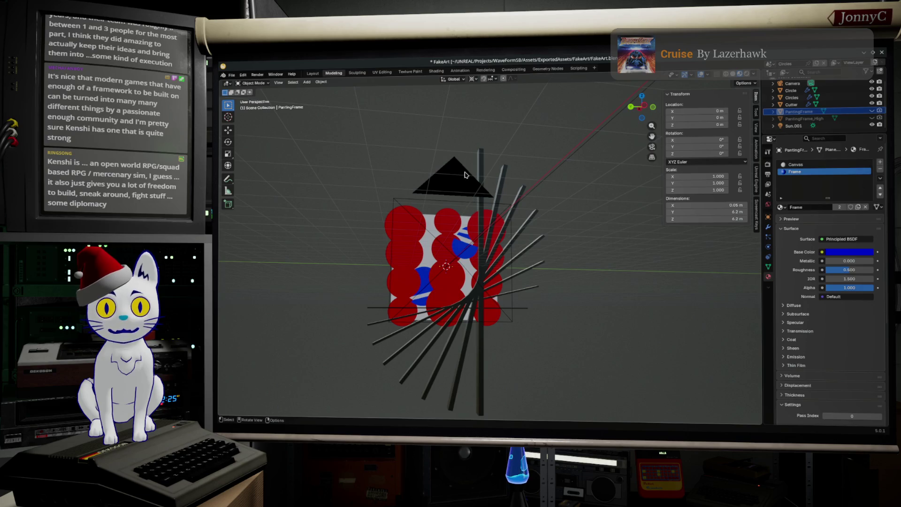
Select the camera, then switch over to the Unreal Editor.
{"action": "left_click", "coordinate": [464, 175]}
{"action": "key", "text": "alt+Tab"}
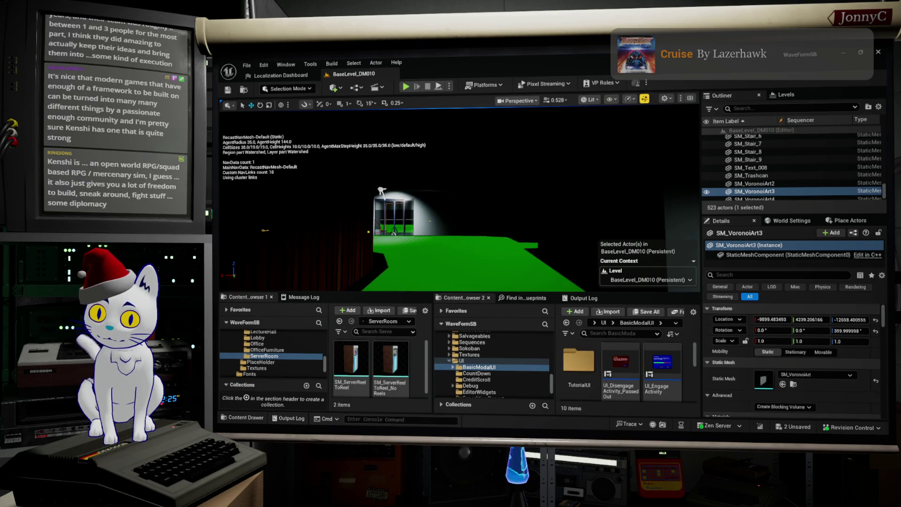
Stop the play session, use File > Save All, and return to Blender.
{"action": "key", "text": "Escape"}
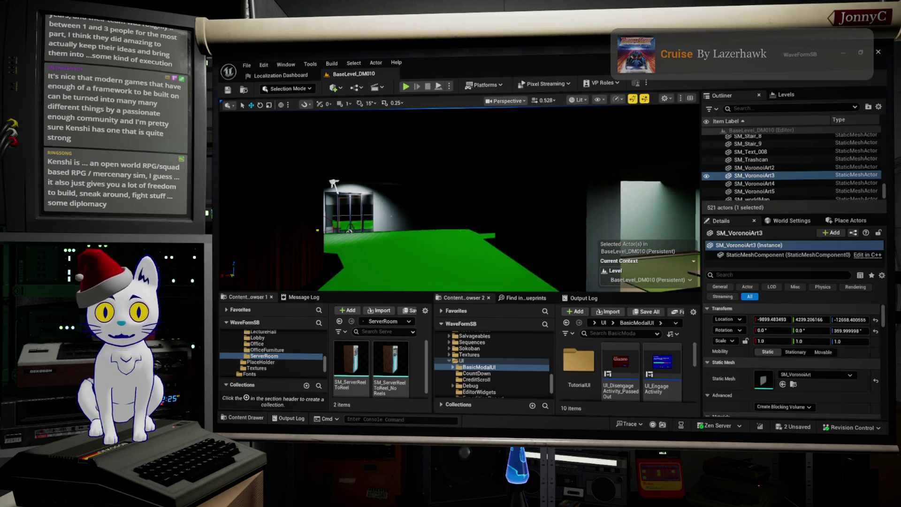
{"action": "left_click", "coordinate": [247, 65]}
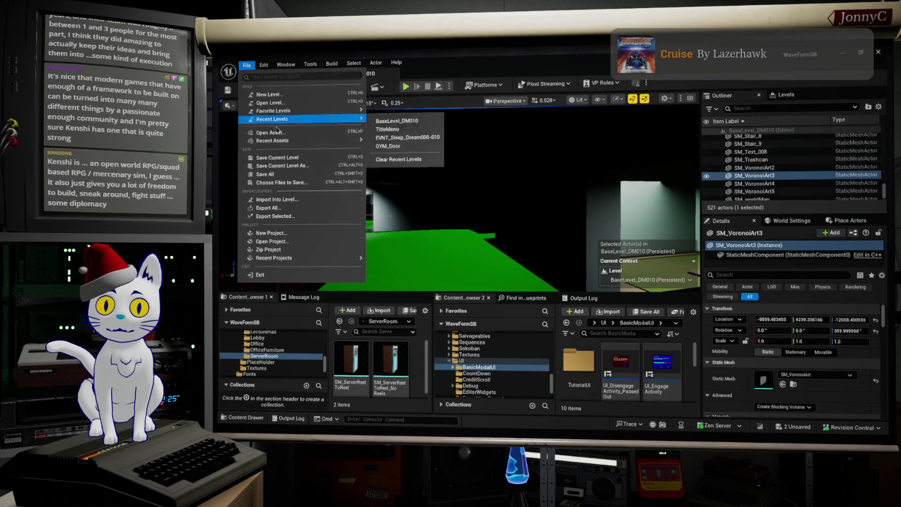
{"action": "left_click", "coordinate": [291, 175]}
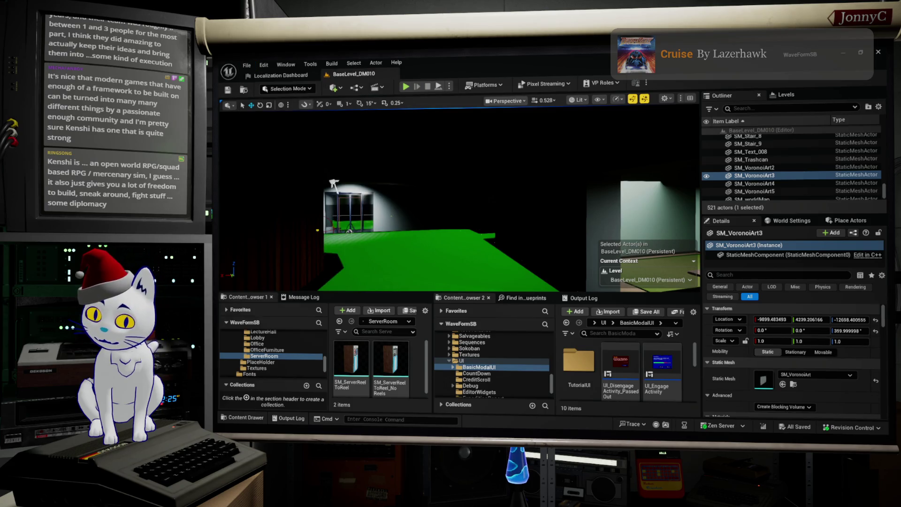
{"action": "key", "text": "alt+Tab"}
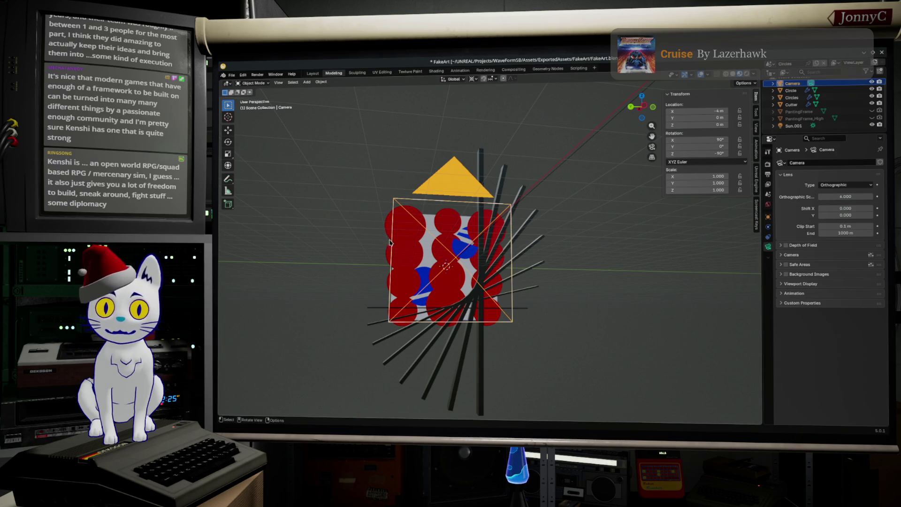
{"action": "middle_click_drag", "start_coordinate": [371, 248], "coordinate": [395, 273]}
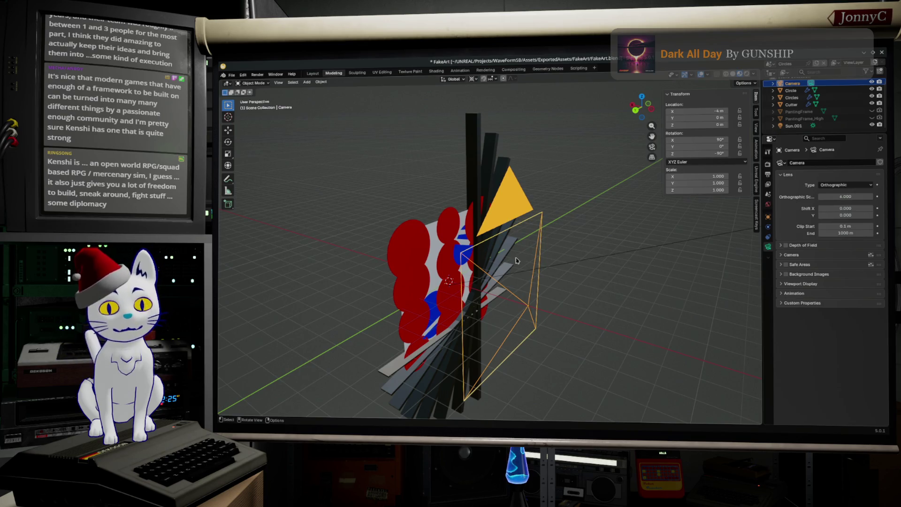
{"action": "mouse_move", "coordinate": [631, 338]}
{"action": "middle_mouse_down"}
{"action": "mouse_move", "coordinate": [580, 350]}
{"action": "mouse_move", "coordinate": [564, 316]}
{"action": "middle_mouse_up"}
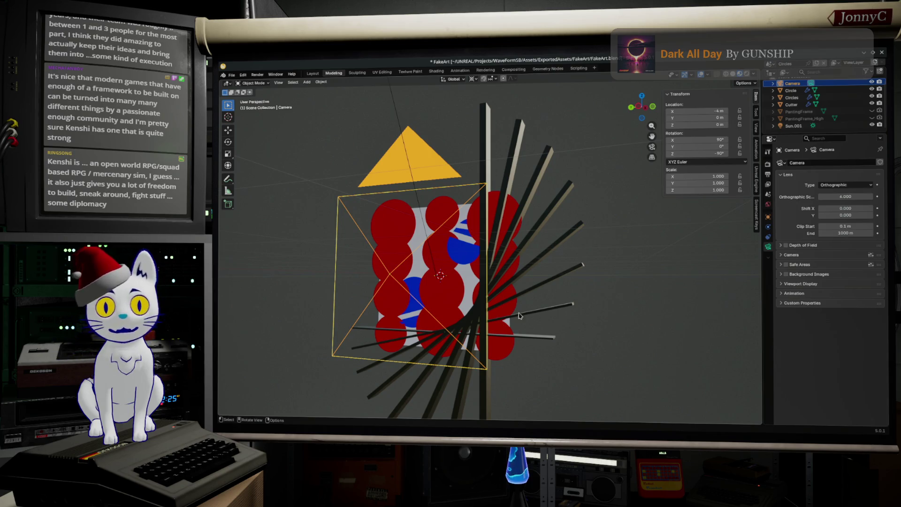
{"action": "middle_click_drag", "start_coordinate": [296, 341], "coordinate": [308, 335]}
{"action": "mouse_move", "coordinate": [462, 326]}
{"action": "middle_mouse_down"}
{"action": "mouse_move", "coordinate": [533, 322]}
{"action": "mouse_move", "coordinate": [470, 326]}
{"action": "mouse_move", "coordinate": [792, 134]}
{"action": "middle_mouse_up"}
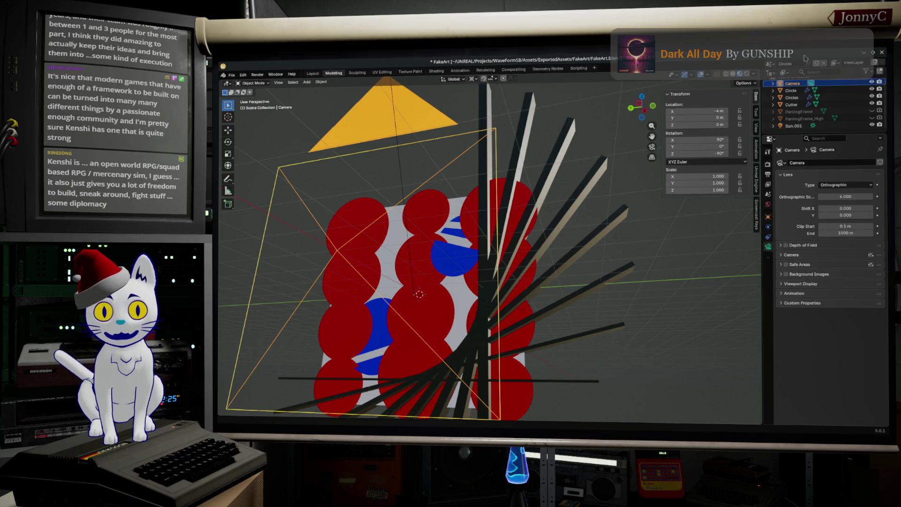
{"action": "middle_click_drag", "start_coordinate": [498, 214], "coordinate": [537, 239]}
{"action": "scroll", "coordinate": [537, 238], "scroll_direction": "up", "scroll_amount": 2}
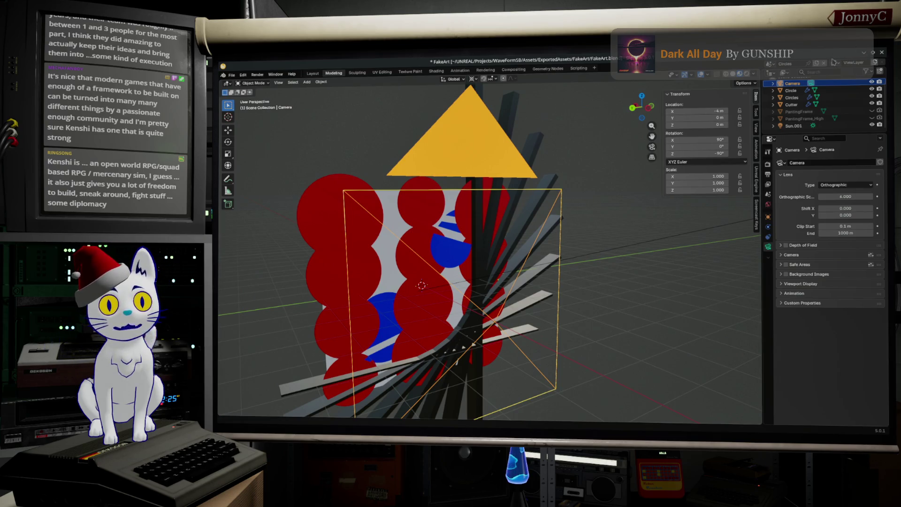
{"action": "left_click", "coordinate": [816, 64]}
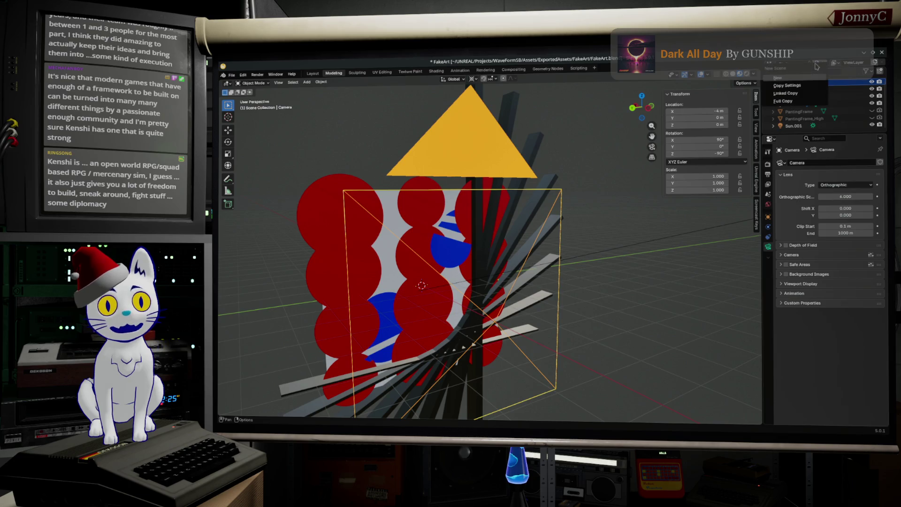
Create a Full Copy of the scene and name it 'Circles-A'.
{"action": "left_click", "coordinate": [806, 100]}
{"action": "double_click", "coordinate": [793, 62]}
{"action": "type", "text": "Circles.001"}
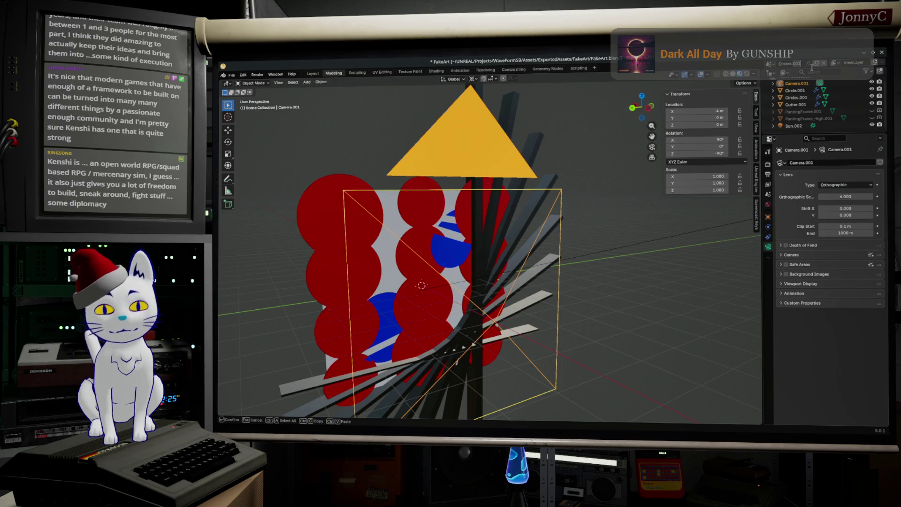
{"action": "key", "text": "BackSpace"}
{"action": "key", "text": "BackSpace"}
{"action": "key", "text": "BackSpace"}
{"action": "key", "text": "BackSpace"}
{"action": "type", "text": "-Alt"}
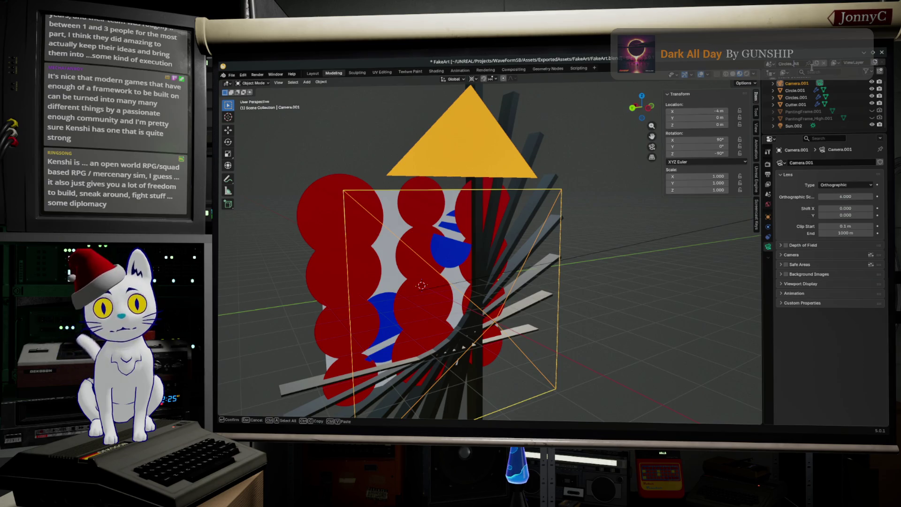
{"action": "key", "text": "Return"}
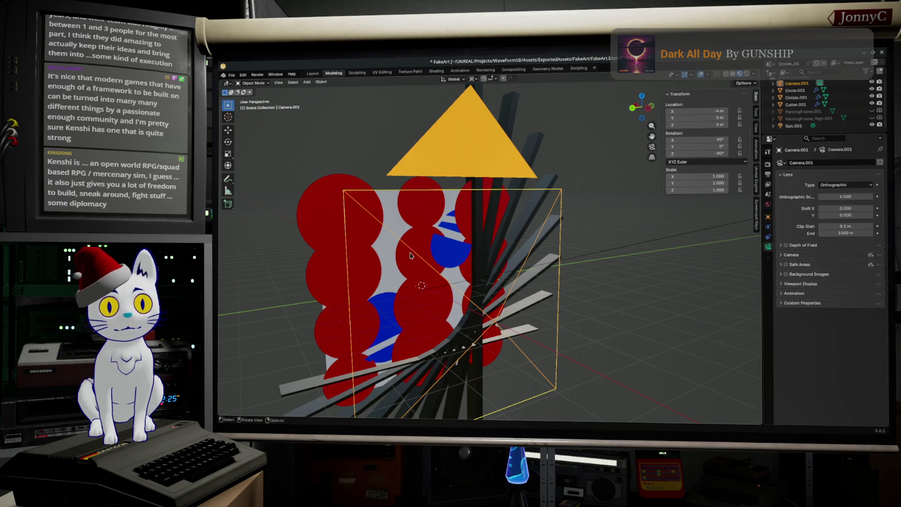
{"action": "middle_click_drag", "start_coordinate": [436, 211], "coordinate": [464, 188]}
{"action": "middle_click_drag", "start_coordinate": [558, 241], "coordinate": [526, 254]}
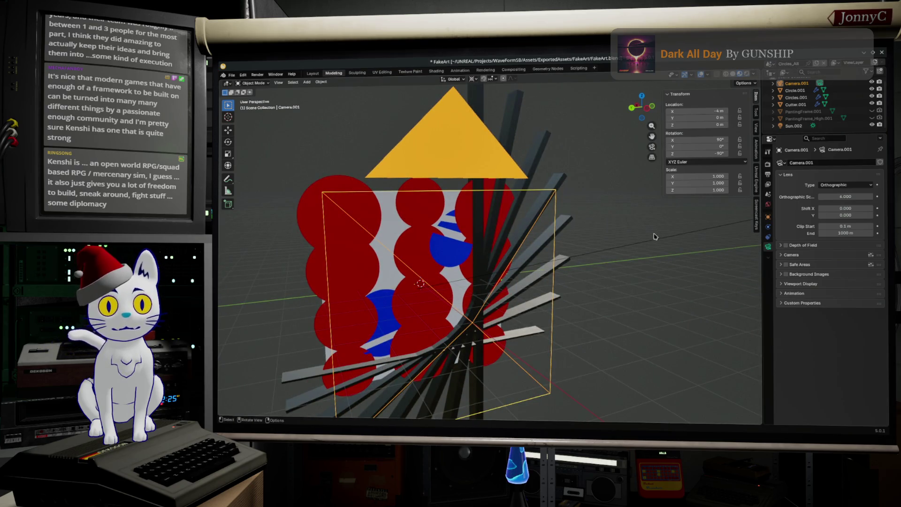
Select the Circles.001 red circle array, then bring the browser to the front.
{"action": "left_click", "coordinate": [342, 255]}
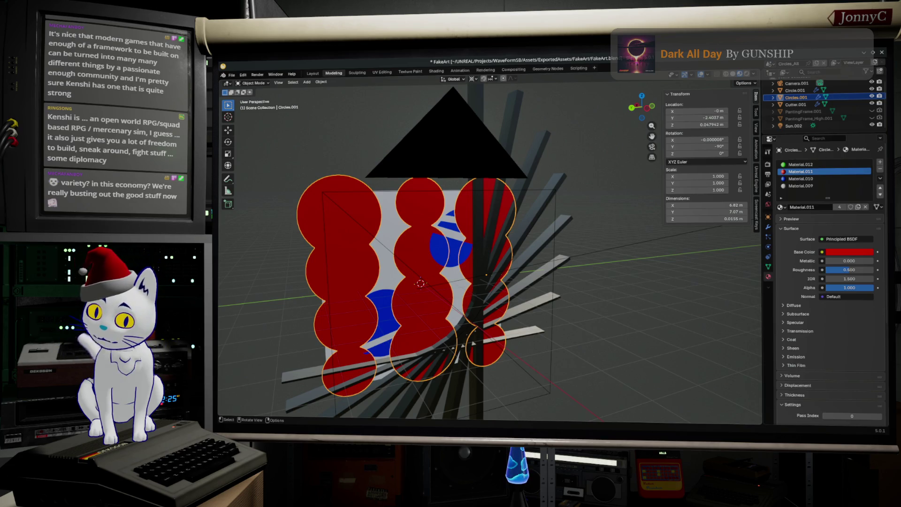
{"action": "key", "text": "alt+Tab"}
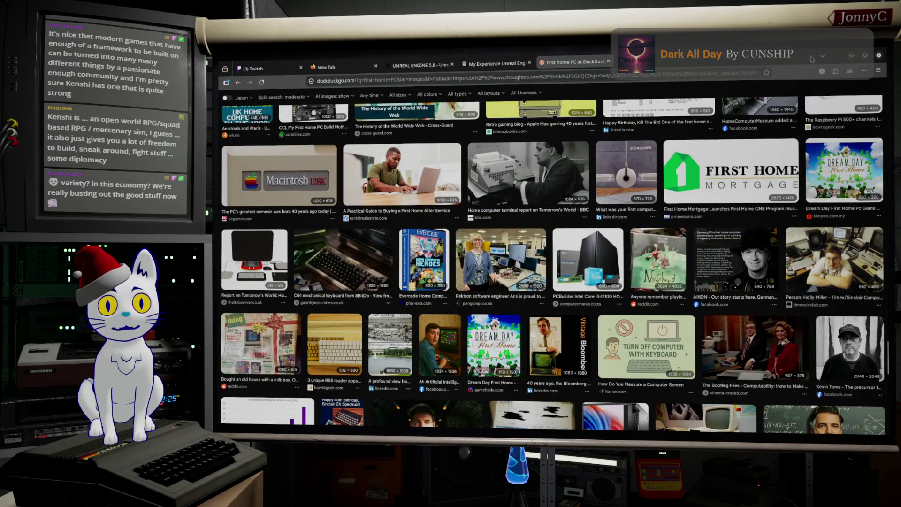
Copy the YouTube video's URL from the address bar, then minimize the browser.
{"action": "key", "text": "alt+Tab"}
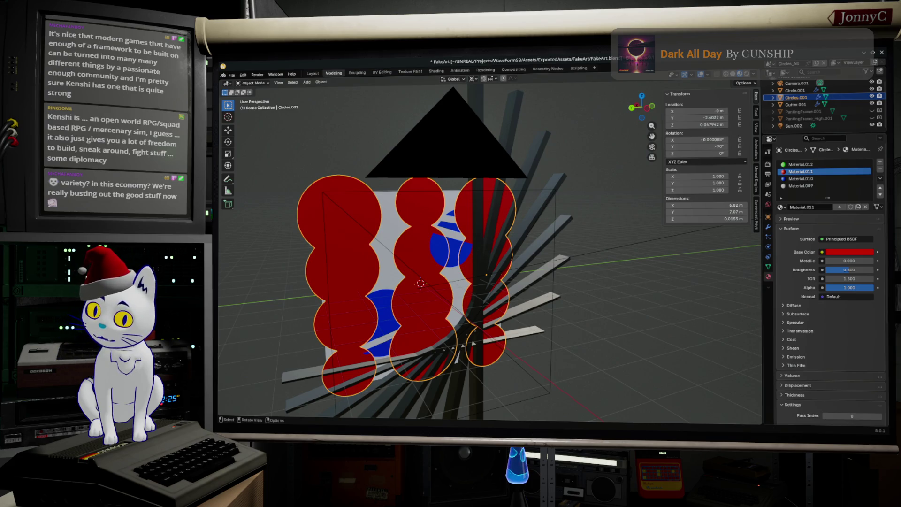
{"action": "key", "text": "alt+Tab"}
{"action": "scroll", "coordinate": [394, 230], "scroll_direction": "down", "scroll_amount": 5}
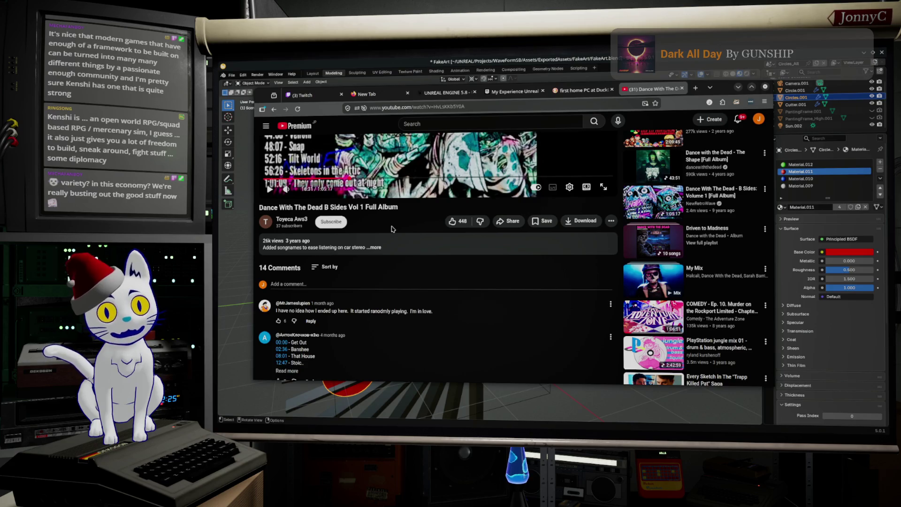
{"action": "scroll", "coordinate": [393, 230], "scroll_direction": "up", "scroll_amount": 5}
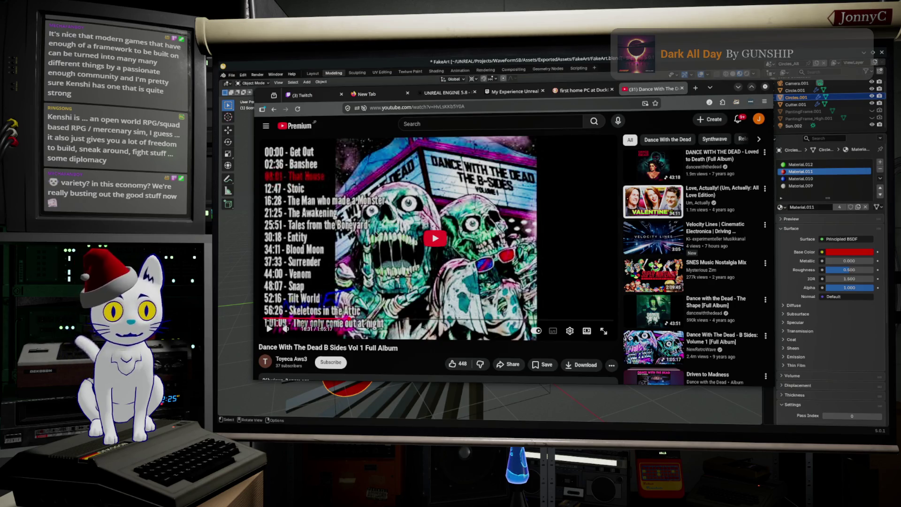
{"action": "left_click", "coordinate": [448, 105]}
{"action": "right_click", "coordinate": [448, 105]}
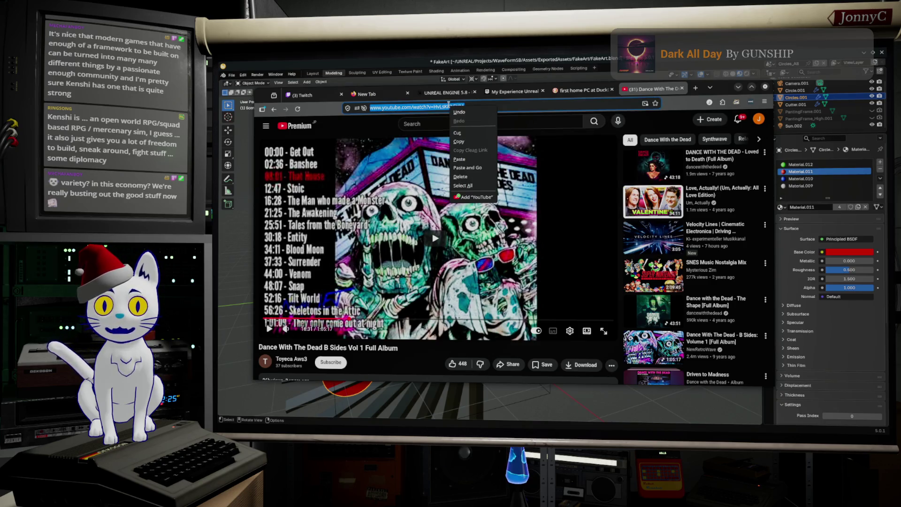
{"action": "left_click", "coordinate": [475, 141]}
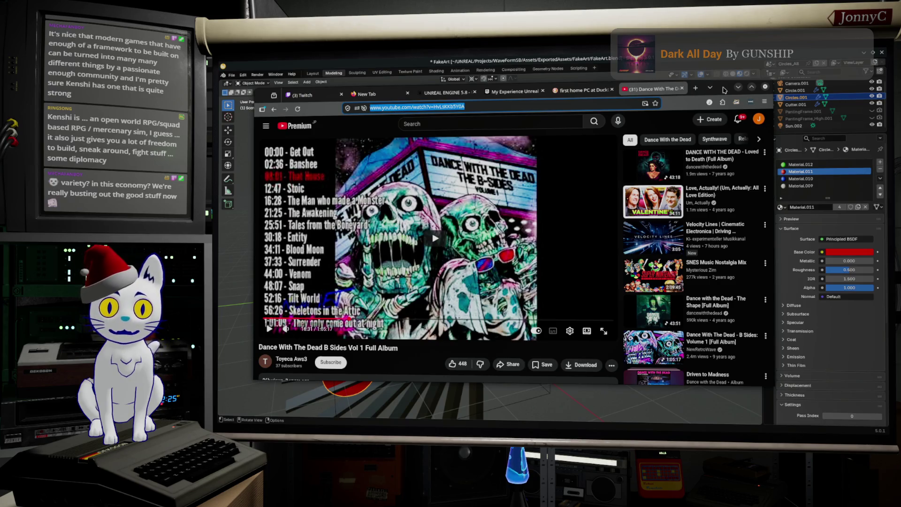
{"action": "left_click", "coordinate": [739, 87]}
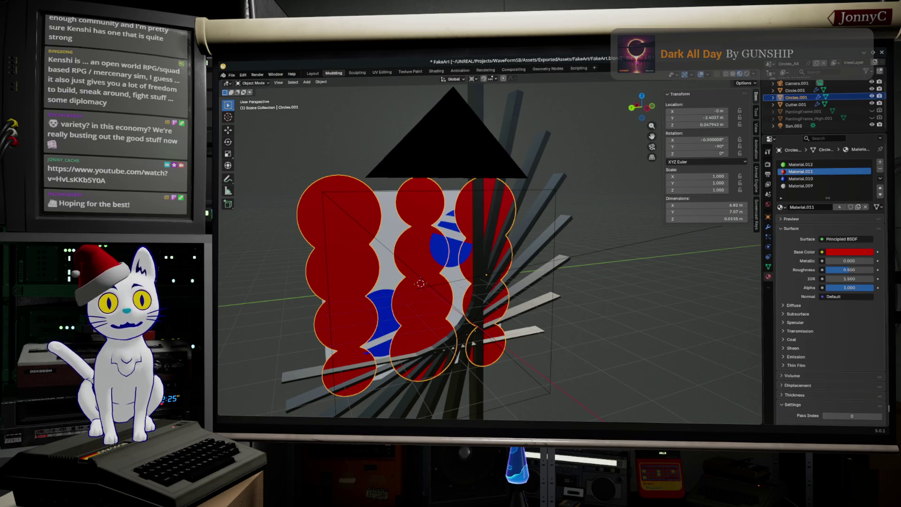
Select the Cutter.001 rods and try moving and rotating them, undoing the rotation.
{"action": "mouse_move", "coordinate": [494, 317]}
{"action": "middle_mouse_down"}
{"action": "mouse_move", "coordinate": [474, 315]}
{"action": "mouse_move", "coordinate": [494, 317]}
{"action": "middle_mouse_up"}
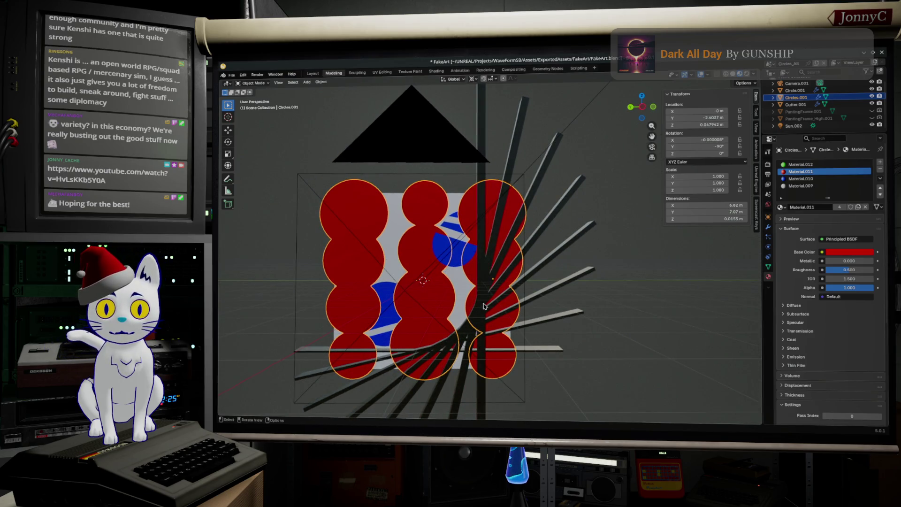
{"action": "left_click", "coordinate": [484, 306]}
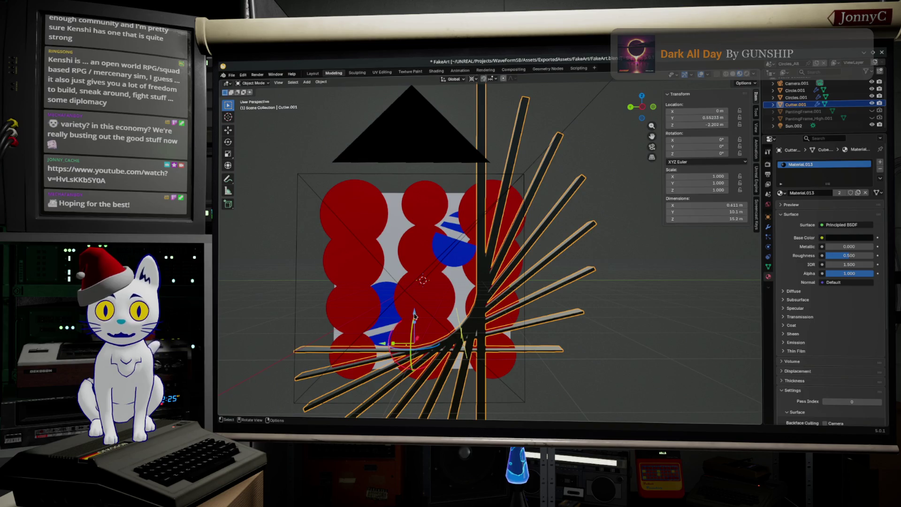
{"action": "key", "text": "g"}
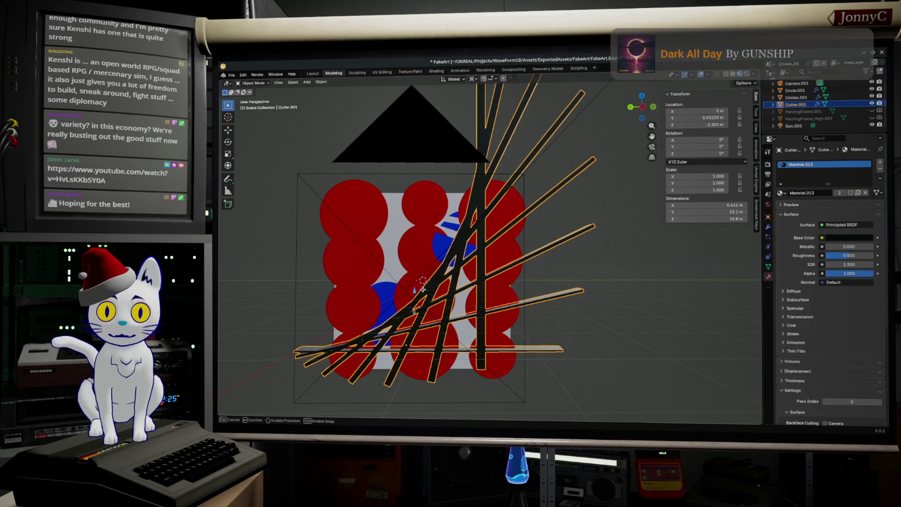
{"action": "left_click", "coordinate": [422, 290]}
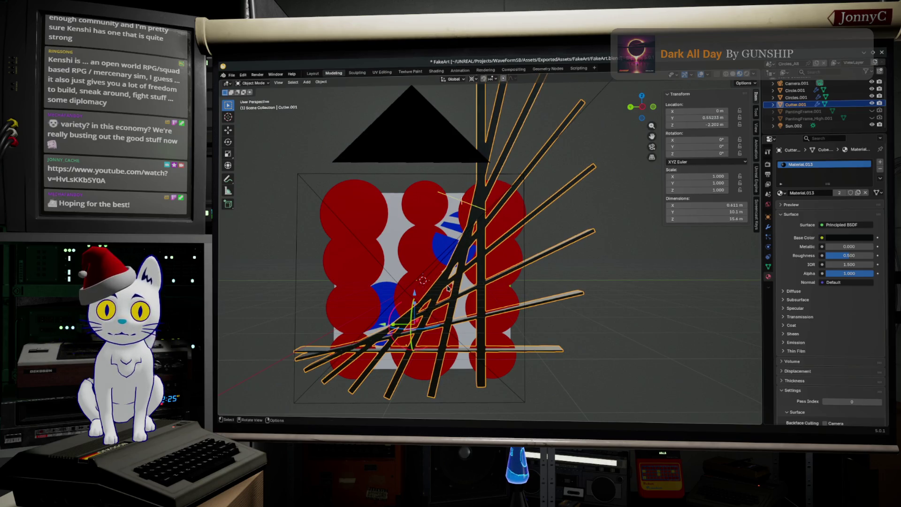
{"action": "key", "text": "r"}
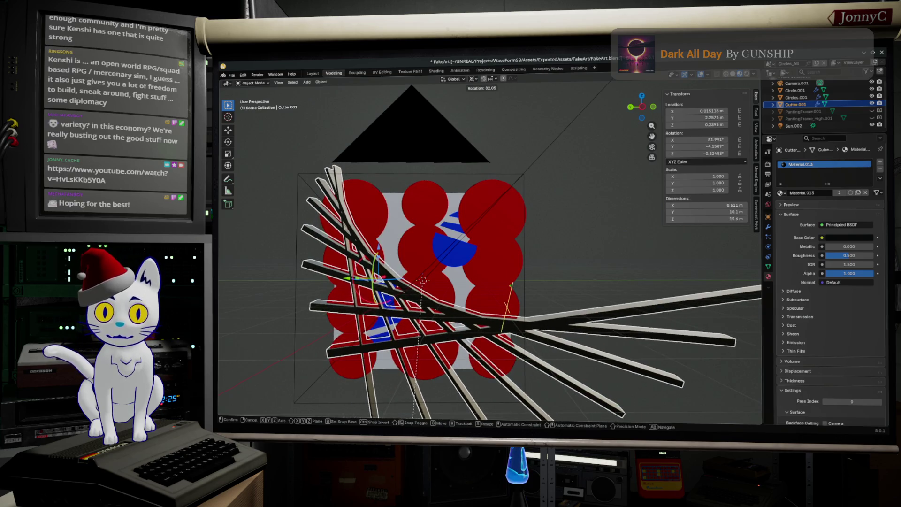
{"action": "key", "text": "Return"}
{"action": "key", "text": "ctrl+z"}
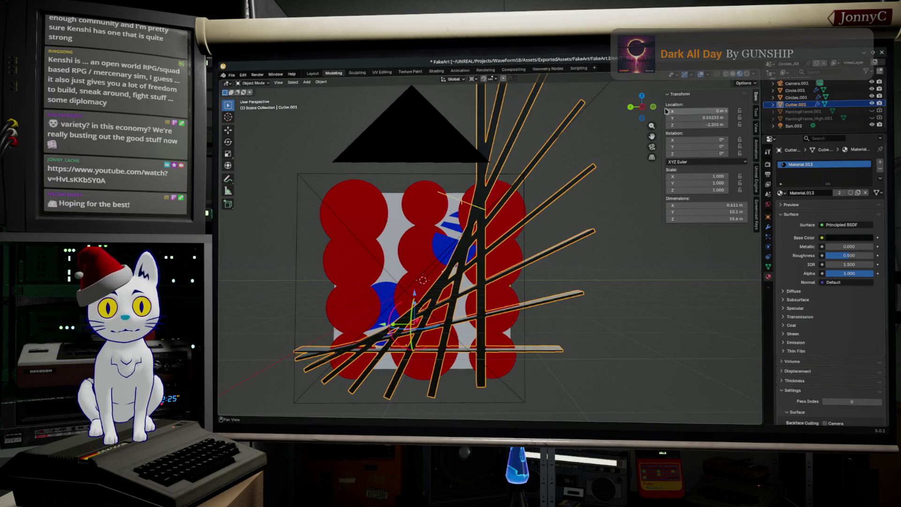
In Left Orthographic view, rotate the cutter sticks about 90°, then select Circles.001.
{"action": "left_click", "coordinate": [643, 110]}
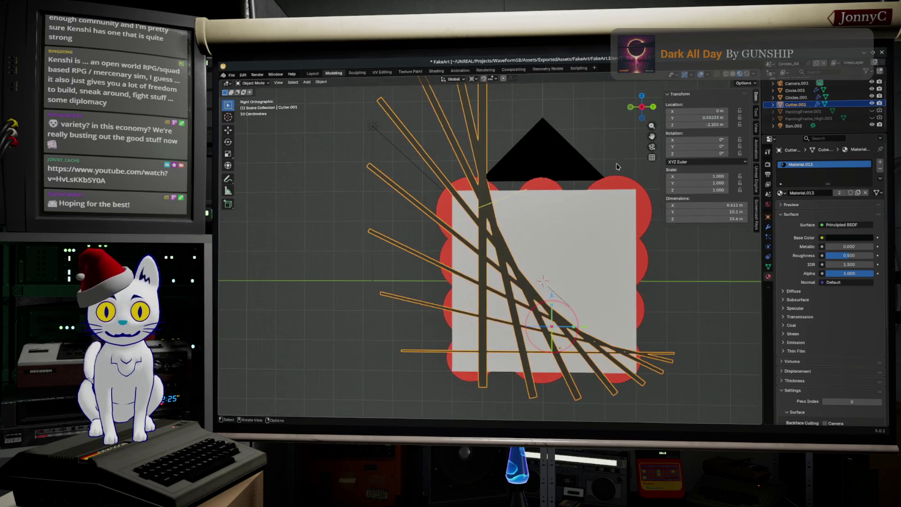
{"action": "left_click_drag", "start_coordinate": [642, 108], "coordinate": [637, 121]}
{"action": "key", "text": "ctrl+KP_3"}
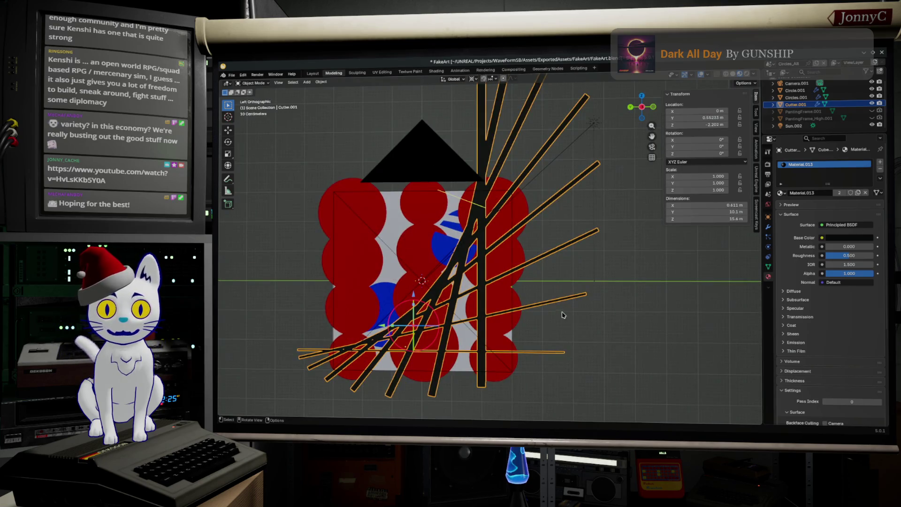
{"action": "key", "text": "r"}
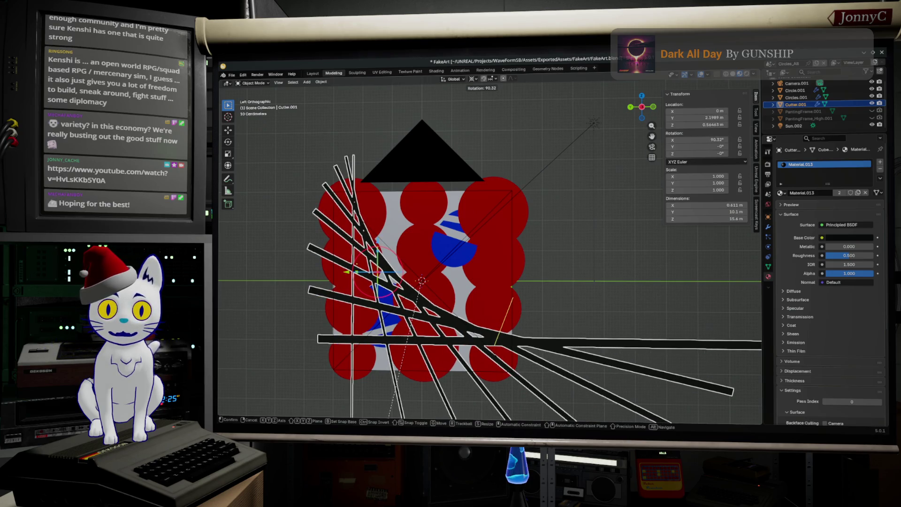
{"action": "key", "text": "Return"}
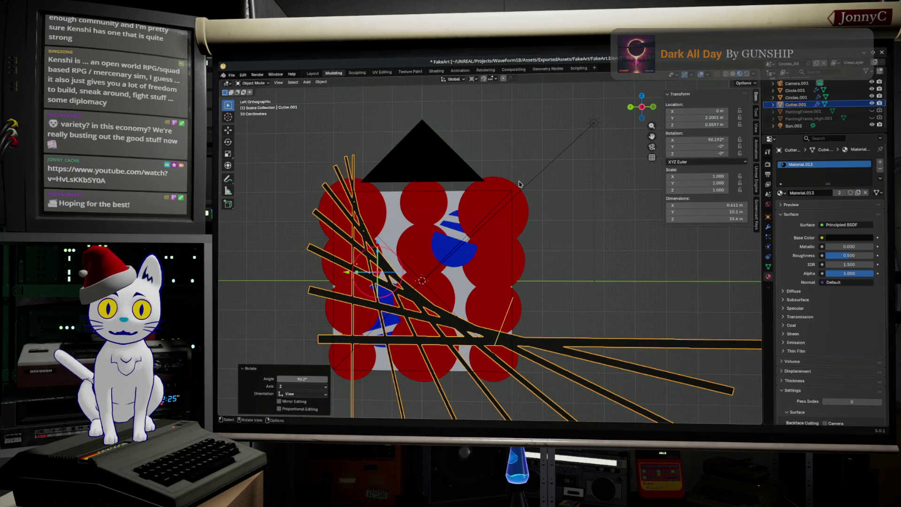
{"action": "left_click", "coordinate": [528, 208]}
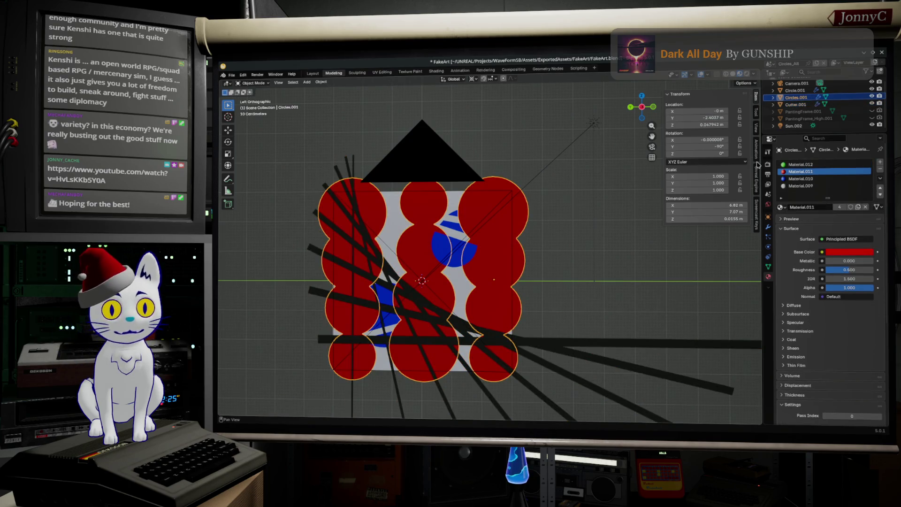
In the modifier stack, set the first Array's per-copy Scale X, Y and Z to 1.
{"action": "left_click", "coordinate": [770, 227]}
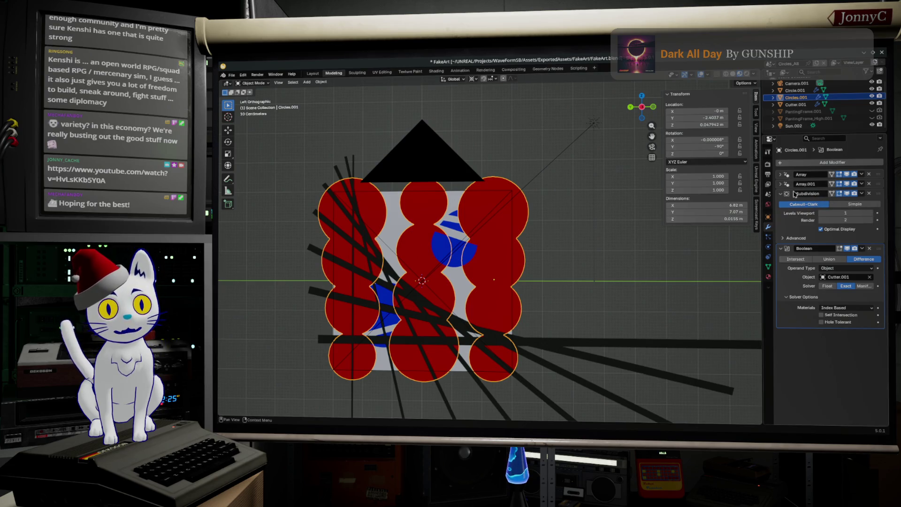
{"action": "left_click", "coordinate": [782, 183]}
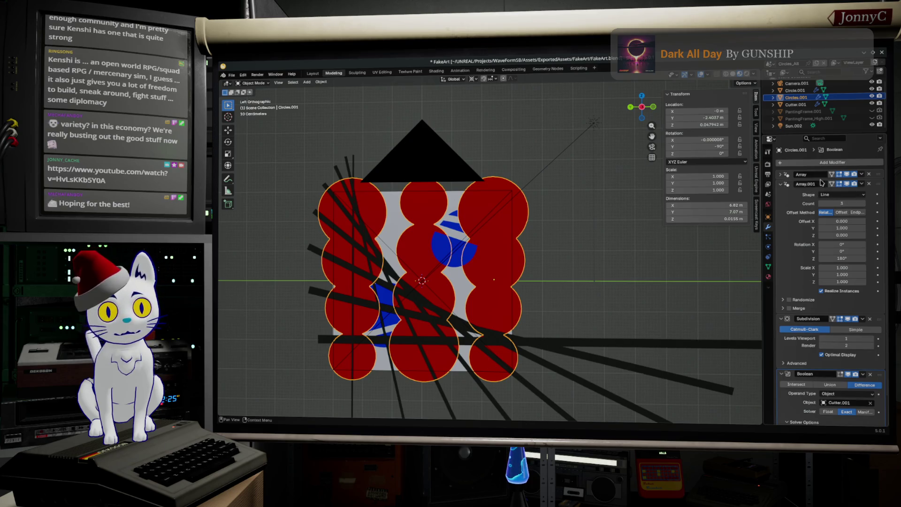
{"action": "left_click", "coordinate": [781, 175]}
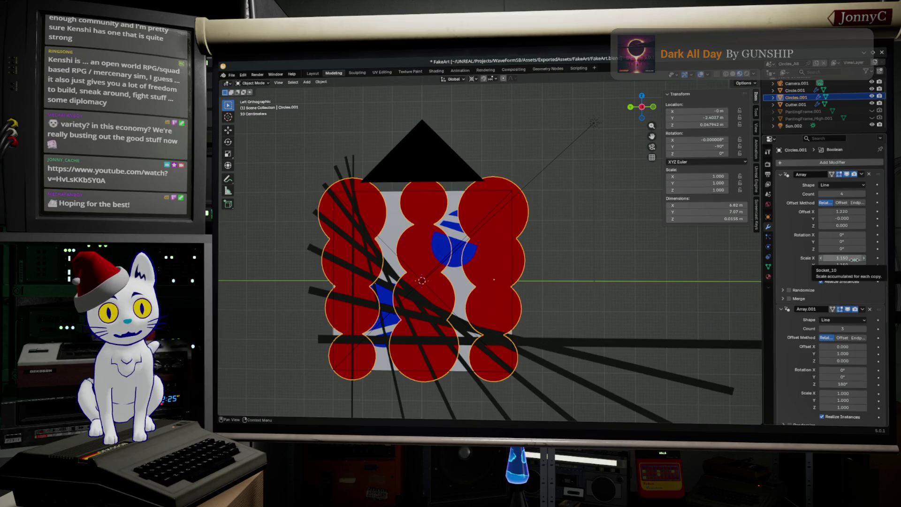
{"action": "left_click", "coordinate": [855, 259]}
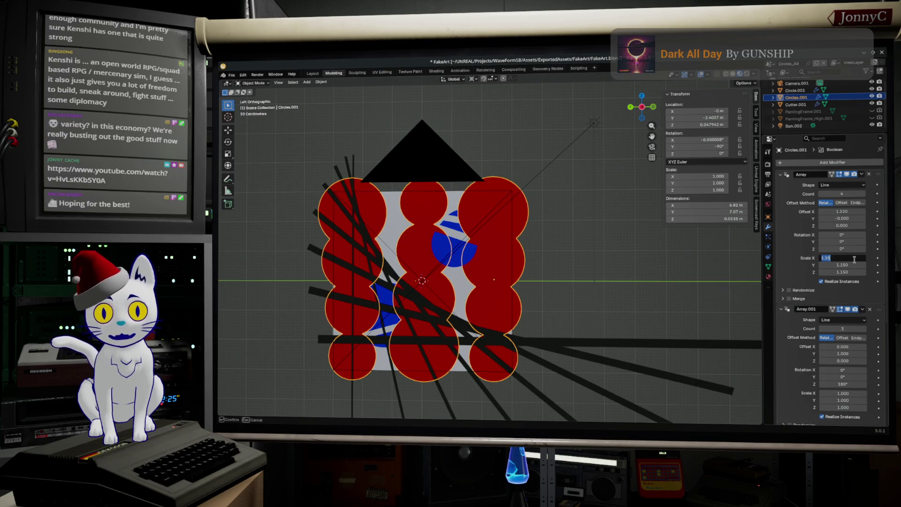
{"action": "type", "text": "1"}
{"action": "left_click", "coordinate": [845, 265]}
{"action": "type", "text": "1"}
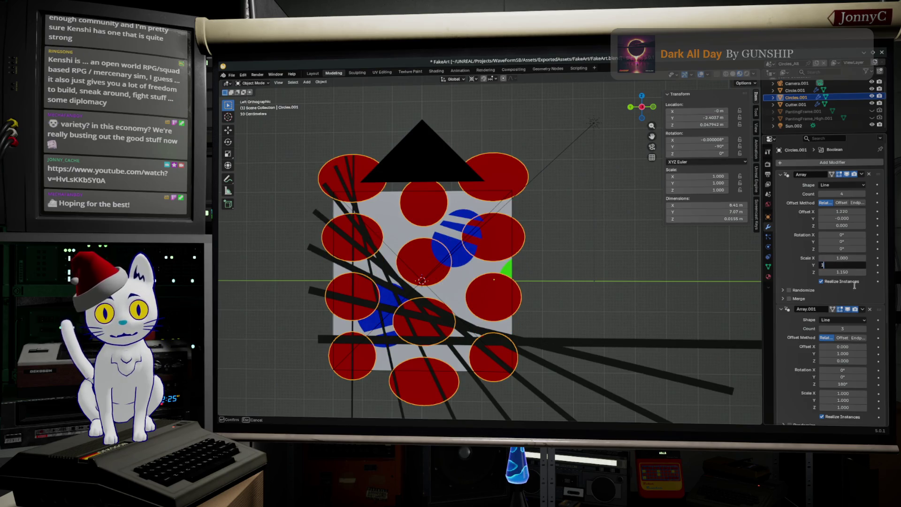
{"action": "key", "text": "Return"}
{"action": "left_click", "coordinate": [849, 272]}
{"action": "type", "text": "1"}
{"action": "key", "text": "Return"}
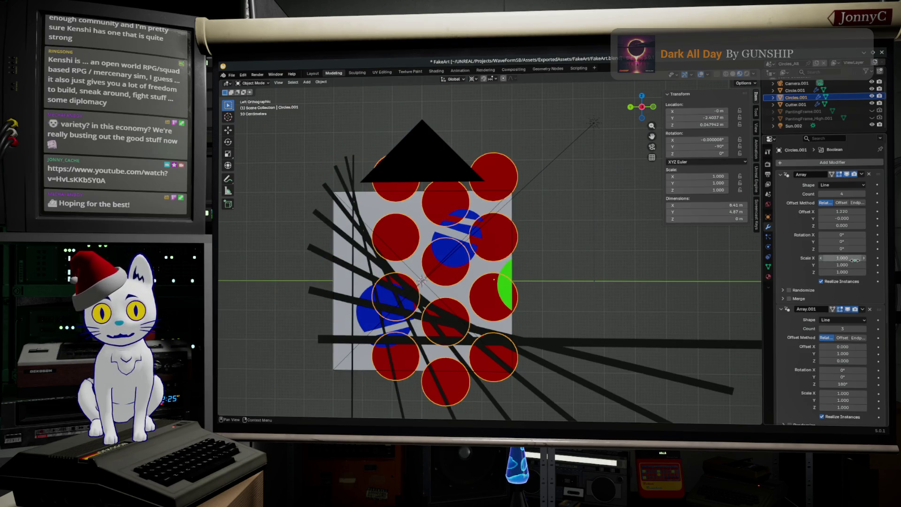
Set Array.001's per-copy Scale X, Y and Z to 1.15.
{"action": "scroll", "coordinate": [836, 319], "scroll_direction": "down", "scroll_amount": 1}
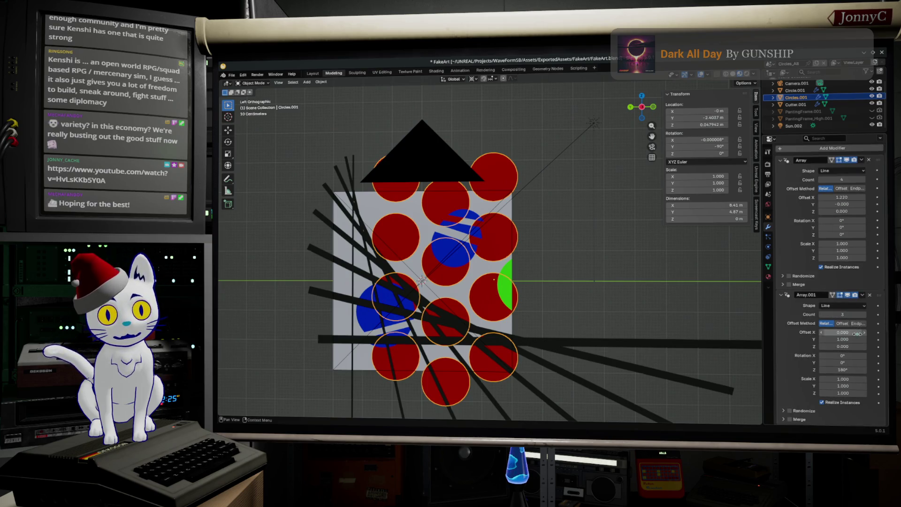
{"action": "left_click", "coordinate": [853, 379]}
{"action": "type", "text": "1"}
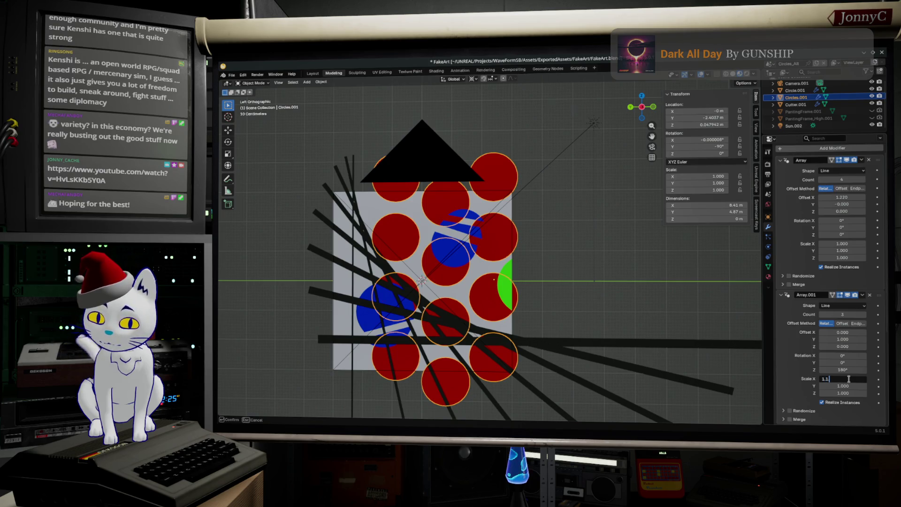
{"action": "type", "text": ".05"}
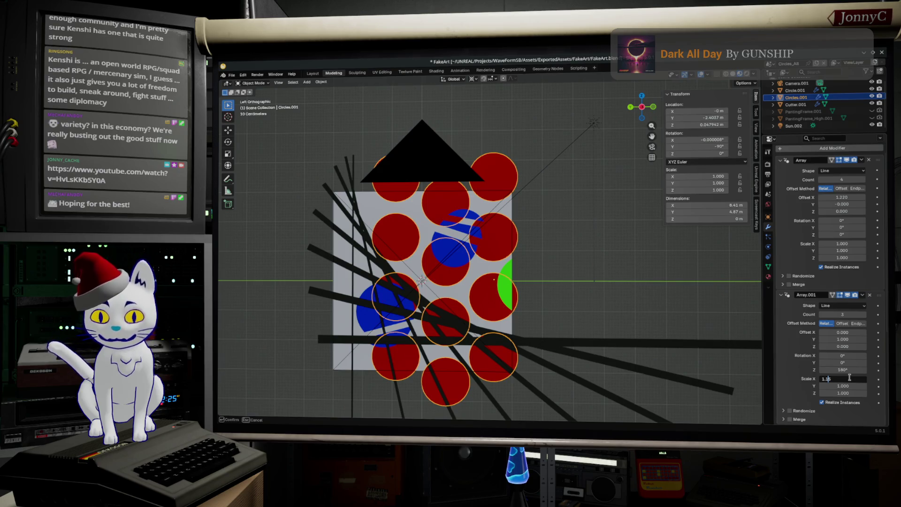
{"action": "key", "text": "Return"}
{"action": "left_click", "coordinate": [849, 378]}
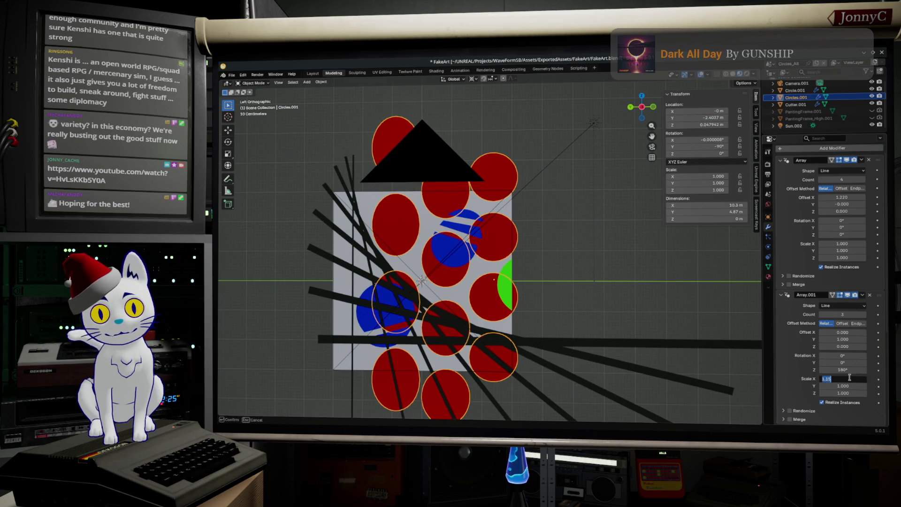
{"action": "key", "text": "ctrl+c"}
{"action": "key", "text": "Return"}
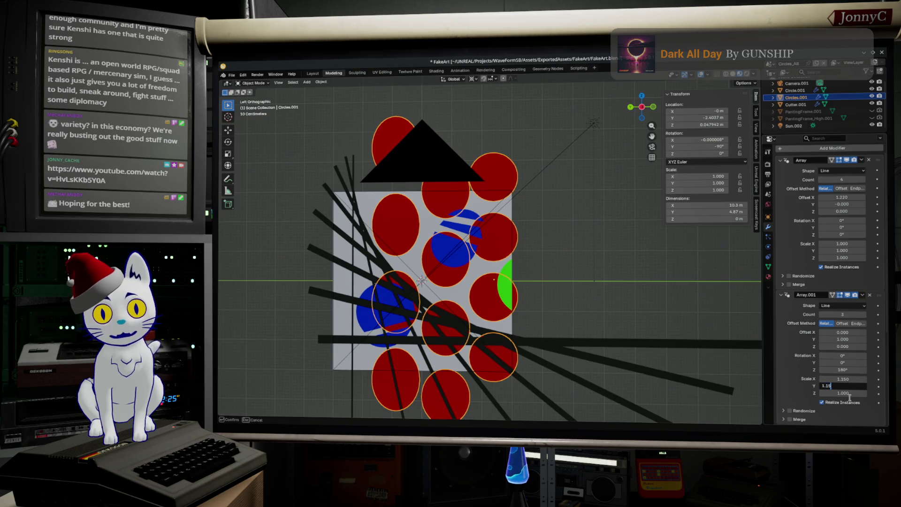
{"action": "key", "text": "ctrl+v"}
{"action": "key", "text": "ctrl+v"}
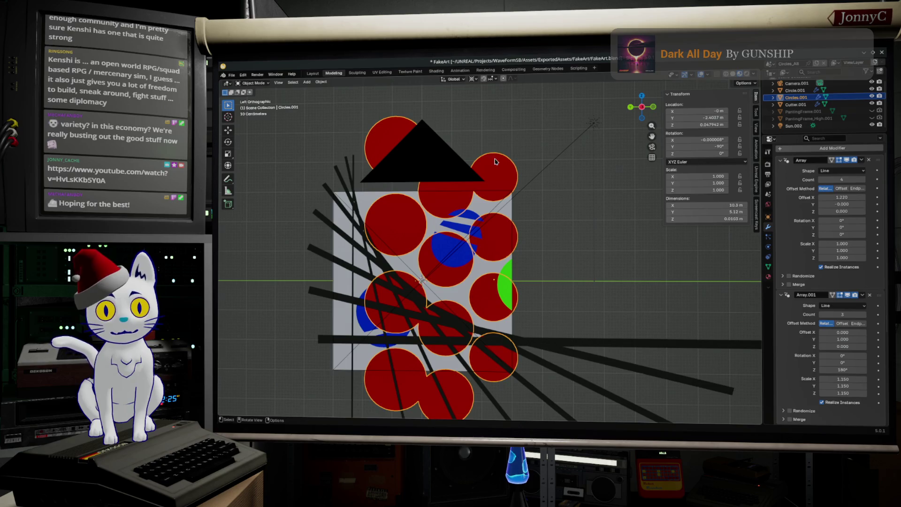
{"action": "scroll", "coordinate": [532, 239], "scroll_direction": "down", "scroll_amount": 1}
{"action": "scroll", "coordinate": [533, 239], "scroll_direction": "down", "scroll_amount": 1}
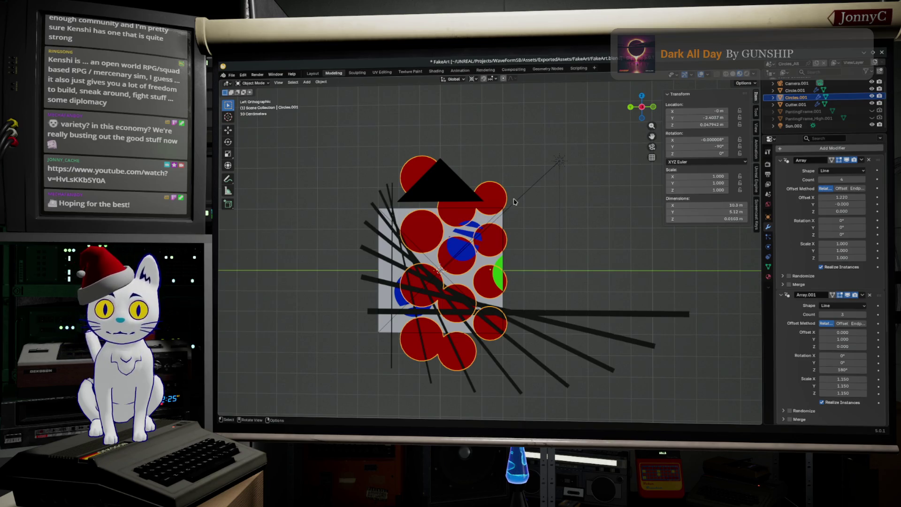
Move the base circle's geometry to a new spot in Edit Mode, then return to Object Mode.
{"action": "key", "text": "Tab"}
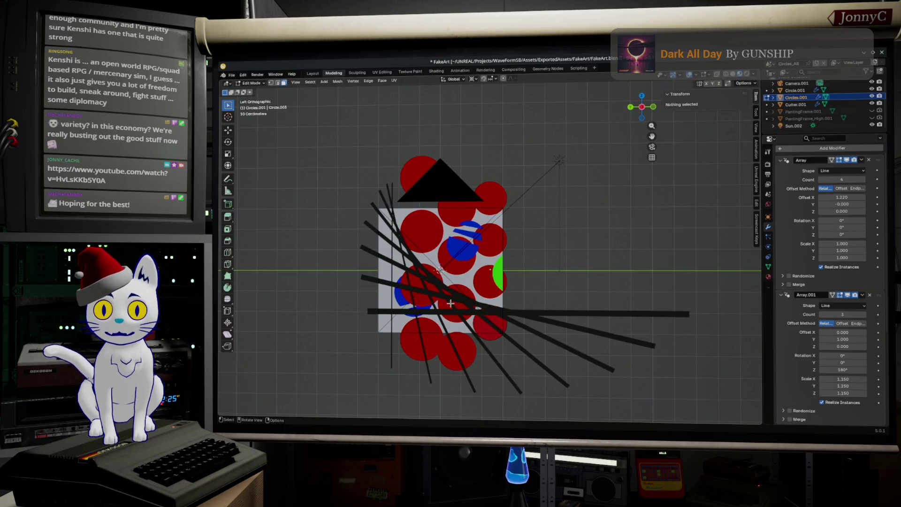
{"action": "key", "text": "a"}
{"action": "key", "text": "g"}
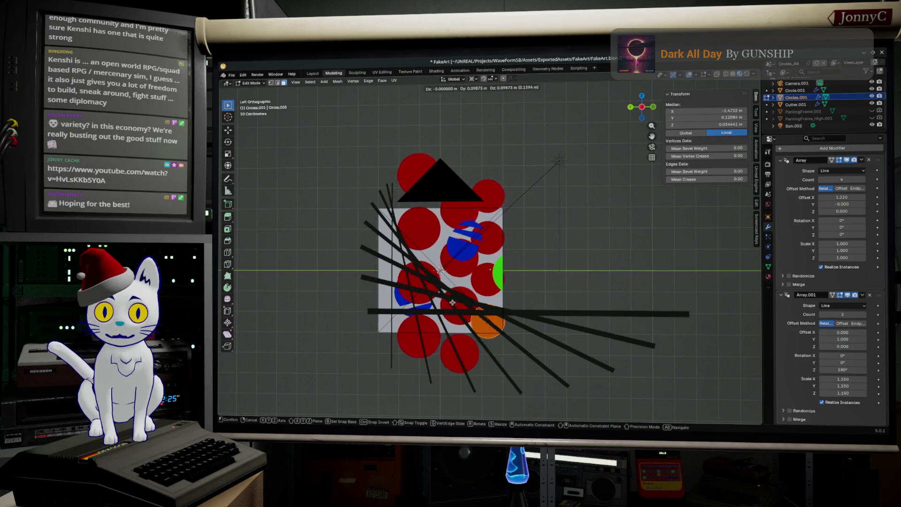
{"action": "left_click", "coordinate": [453, 303]}
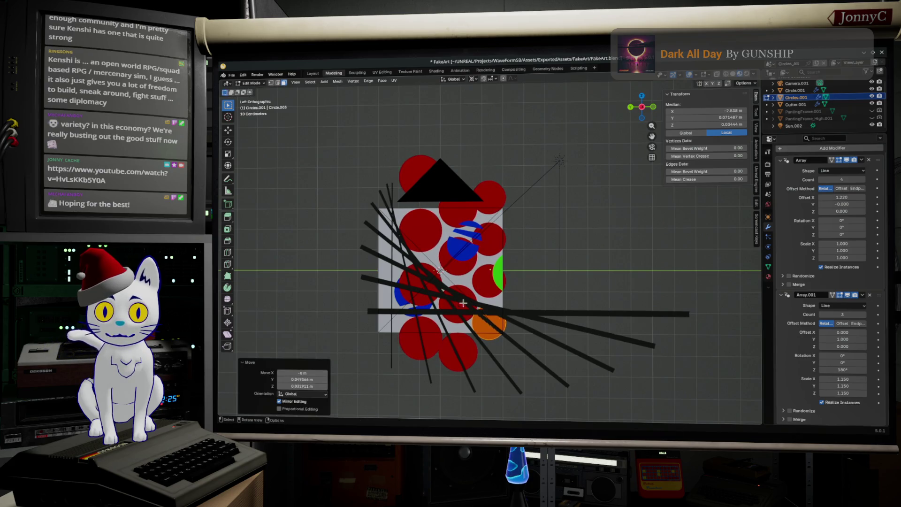
{"action": "key", "text": "alt+a"}
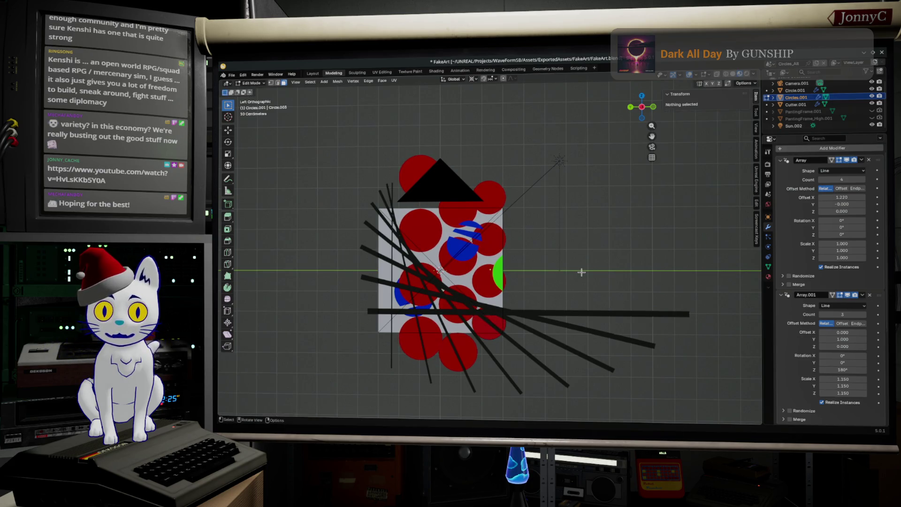
{"action": "key", "text": "Tab"}
Move the Circles.001 array, rotate it -90°, and select the Circle.001 plane.
{"action": "key", "text": "g"}
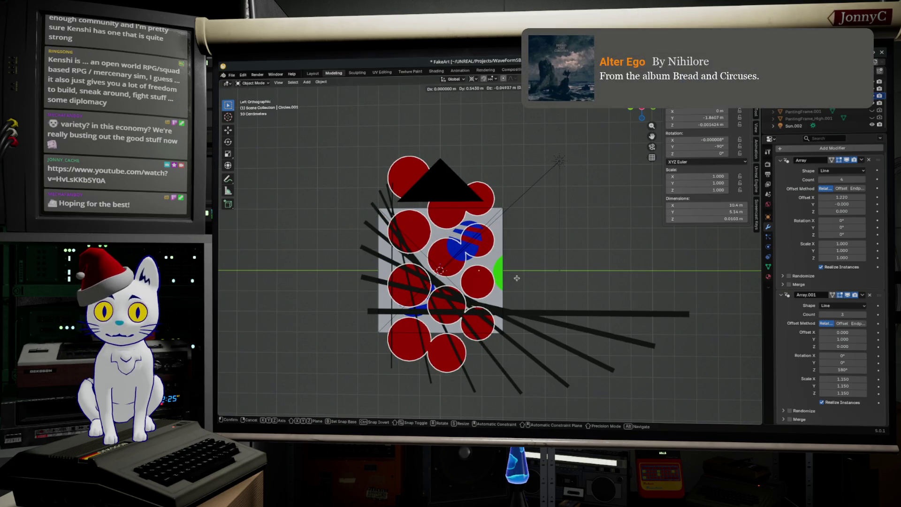
{"action": "left_click", "coordinate": [517, 278]}
{"action": "key", "text": "r"}
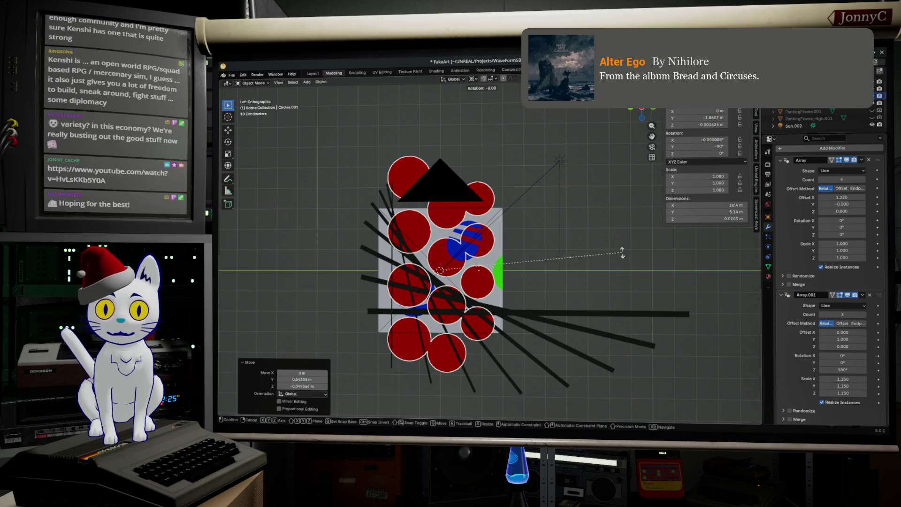
{"action": "left_click", "coordinate": [420, 412]}
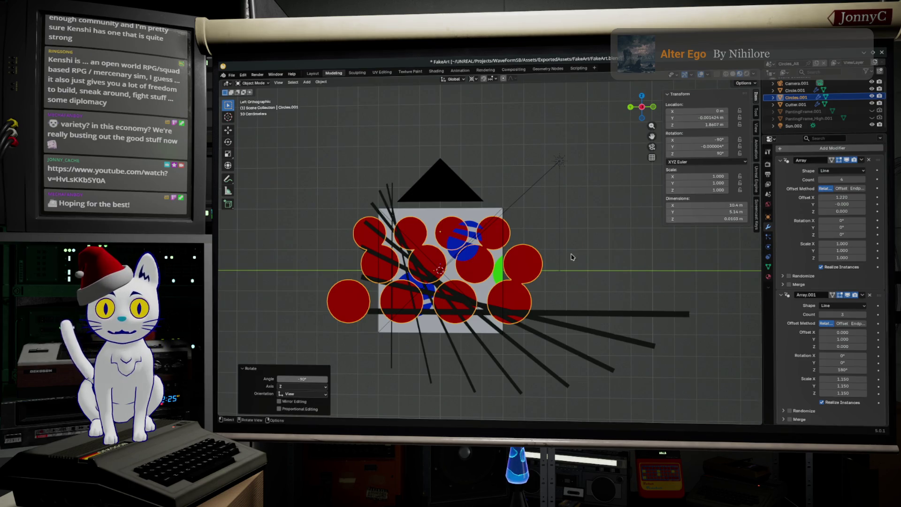
{"action": "scroll", "coordinate": [577, 257], "scroll_direction": "up", "scroll_amount": 3}
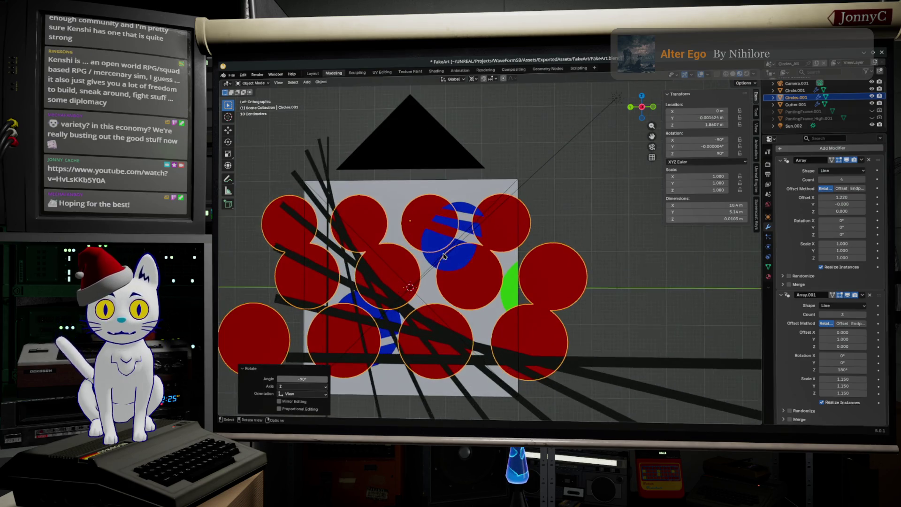
{"action": "left_click", "coordinate": [511, 287]}
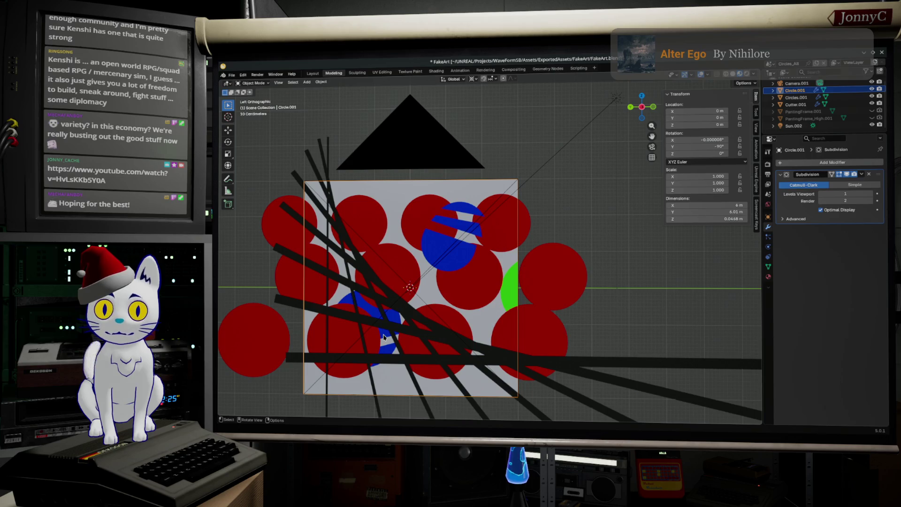
In Edit Mode on Circle.001, move the selected blue face pieces sideways along X.
{"action": "mouse_move", "coordinate": [412, 271]}
{"action": "middle_mouse_down"}
{"action": "mouse_move", "coordinate": [487, 235]}
{"action": "mouse_move", "coordinate": [458, 235]}
{"action": "mouse_move", "coordinate": [473, 254]}
{"action": "middle_mouse_up"}
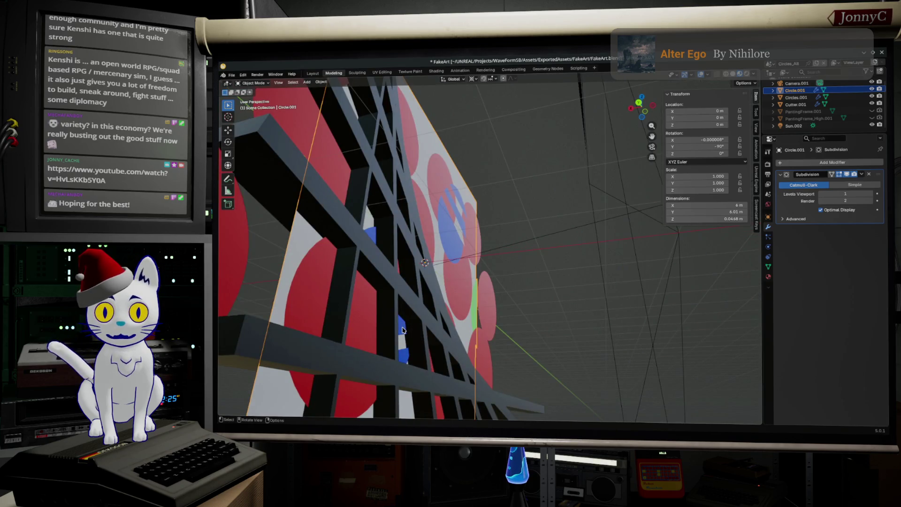
{"action": "key", "text": "Tab"}
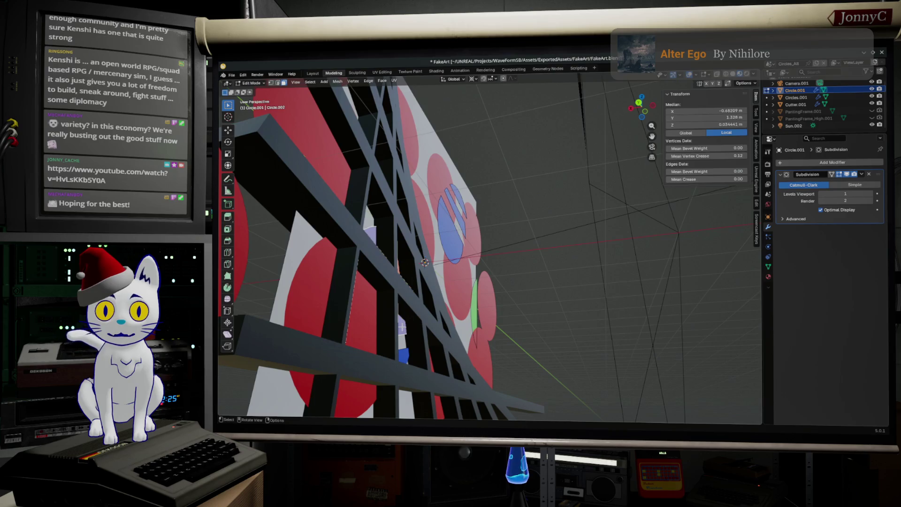
{"action": "left_click", "coordinate": [403, 343]}
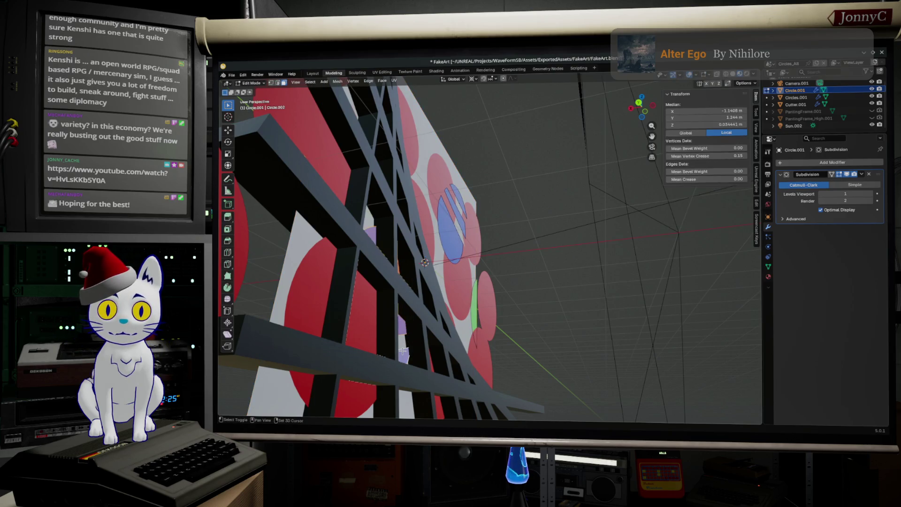
{"action": "left_click", "coordinate": [639, 103]}
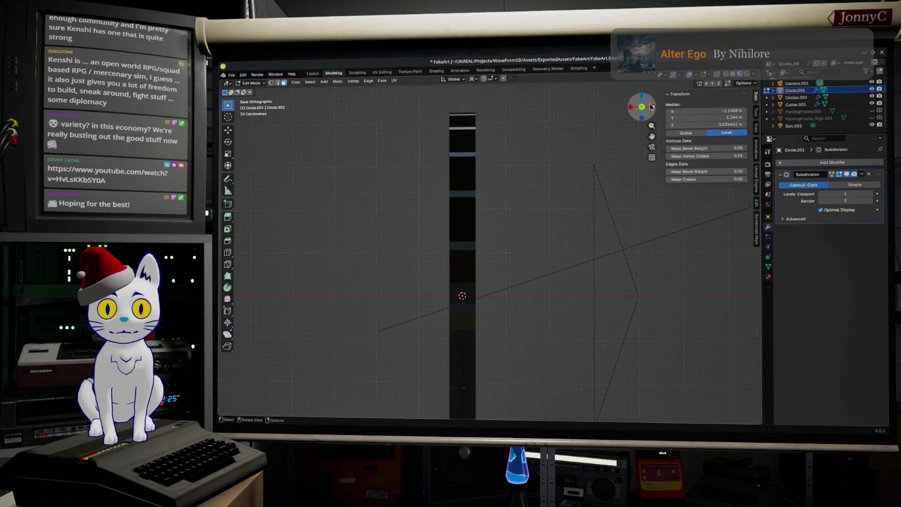
{"action": "left_click", "coordinate": [650, 107]}
{"action": "middle_click_drag", "start_coordinate": [406, 348], "coordinate": [434, 351]}
{"action": "key", "text": "g"}
{"action": "key", "text": "x"}
{"action": "left_click", "coordinate": [533, 309]}
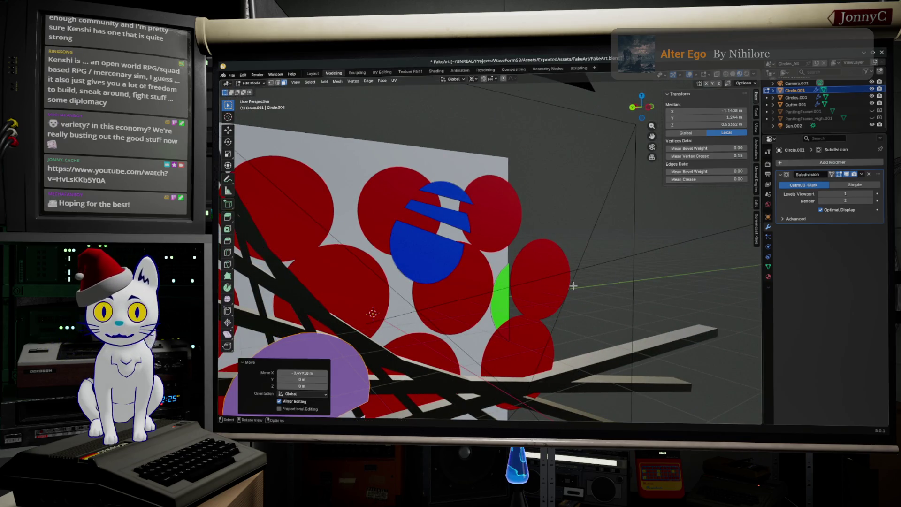
Select the blue semicircles and stripe, shift them along X, then return to Object Mode.
{"action": "middle_click_drag", "start_coordinate": [573, 286], "coordinate": [496, 262]}
{"action": "left_click", "coordinate": [440, 261]}
{"action": "left_click", "coordinate": [461, 229], "text": "shift"}
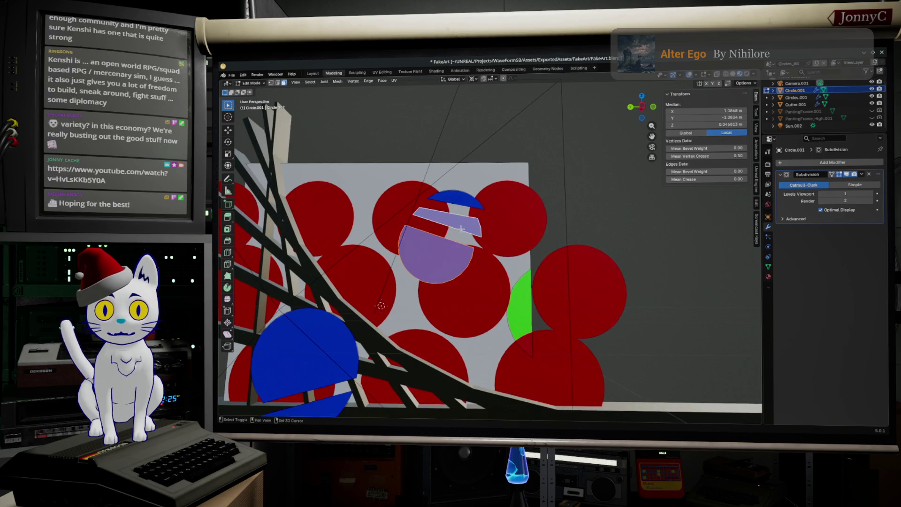
{"action": "left_click", "coordinate": [462, 202], "text": "shift"}
{"action": "middle_click_drag", "start_coordinate": [462, 203], "coordinate": [490, 278]}
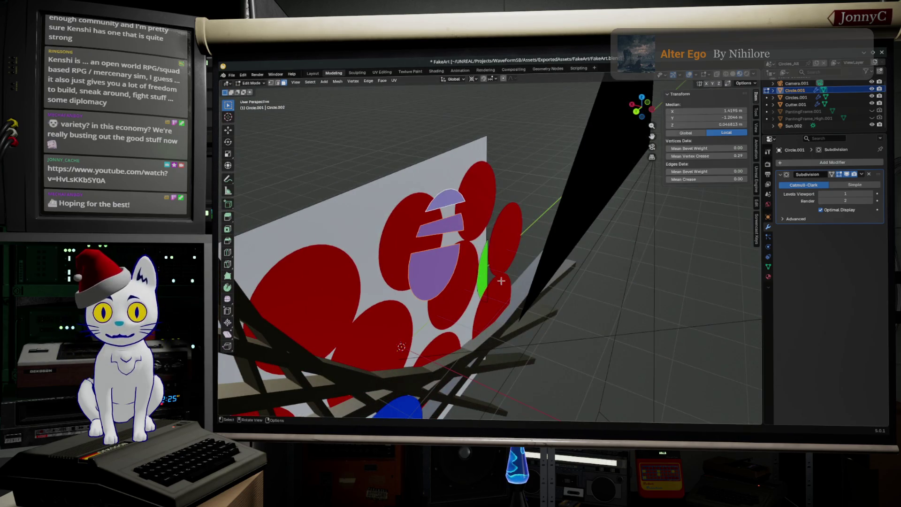
{"action": "key", "text": "g"}
{"action": "key", "text": "x"}
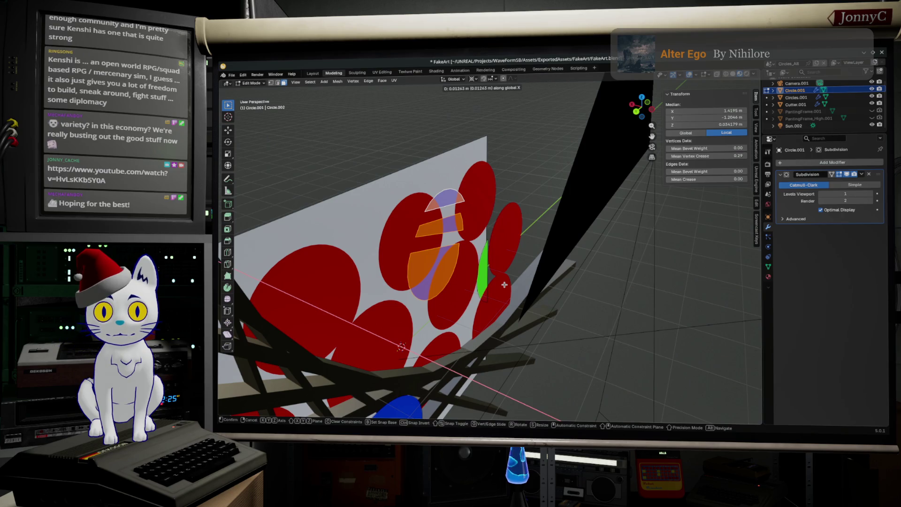
{"action": "left_click", "coordinate": [504, 284]}
{"action": "left_click", "coordinate": [464, 199]}
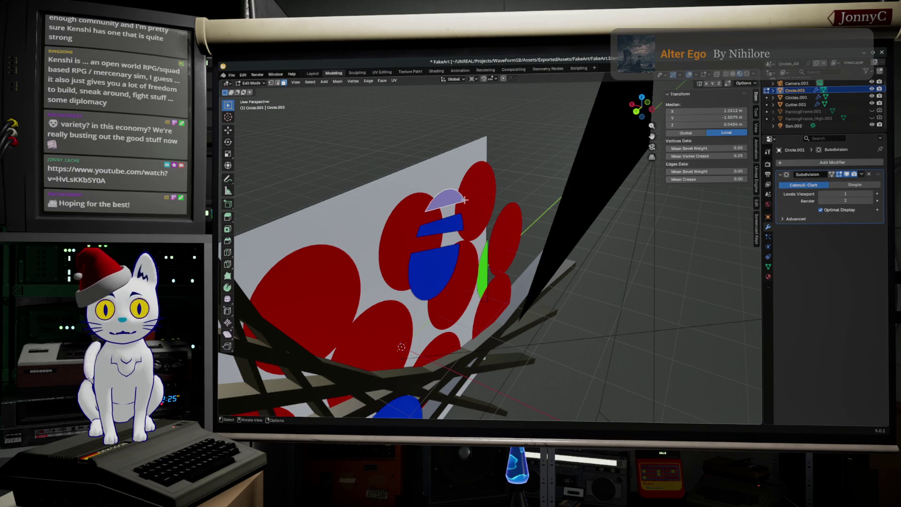
{"action": "left_click", "coordinate": [487, 201]}
{"action": "key", "text": "Tab"}
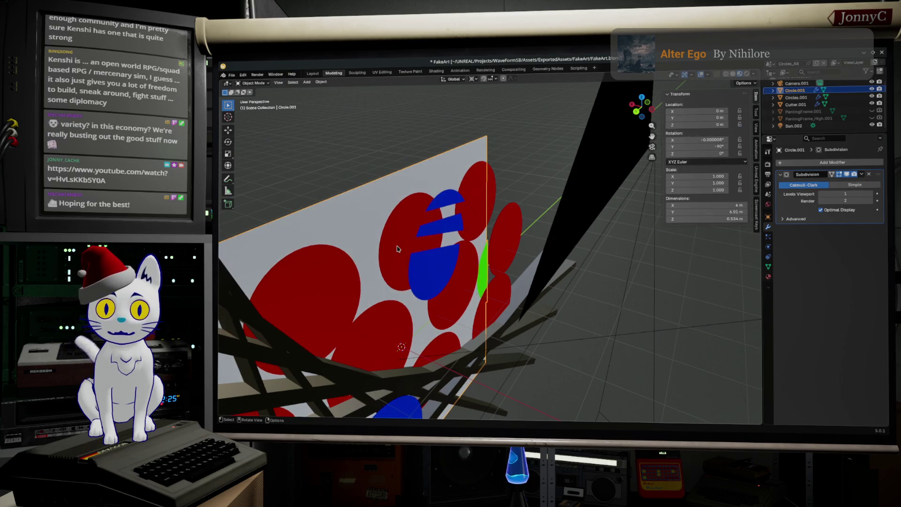
Select Circles.001 and set the second array's X offset to 0.
{"action": "left_click", "coordinate": [397, 243]}
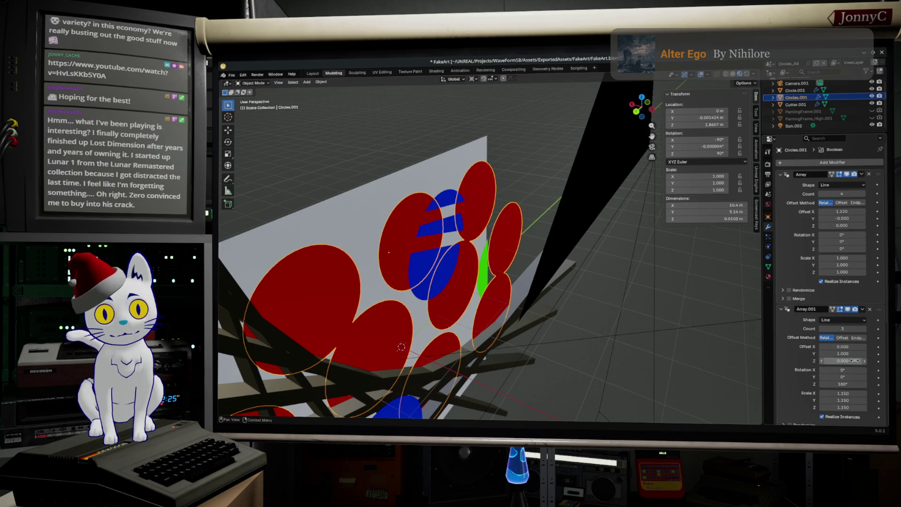
{"action": "left_click", "coordinate": [844, 369]}
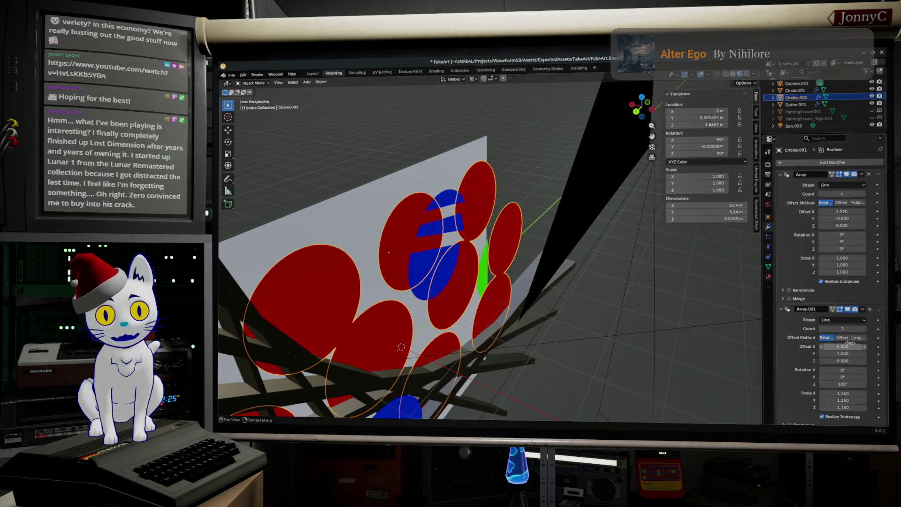
{"action": "left_click", "coordinate": [846, 346]}
{"action": "type", "text": "0.0"}
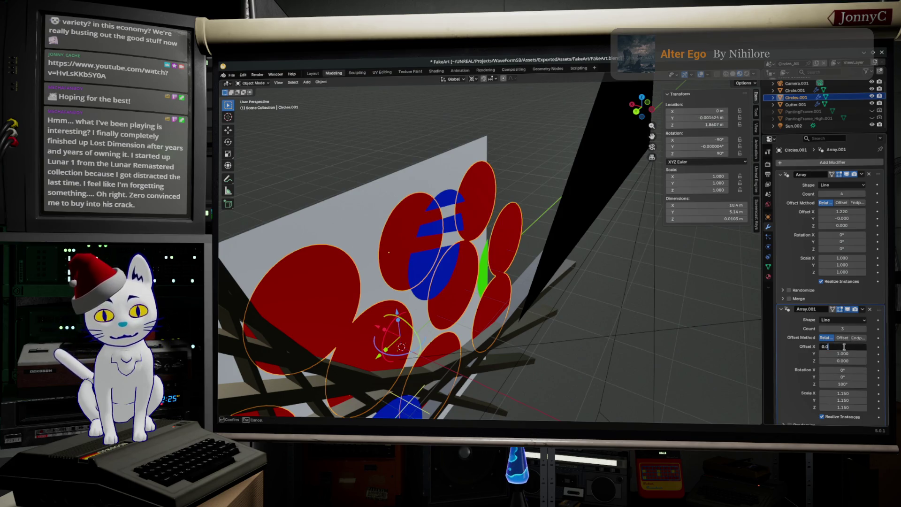
{"action": "key", "text": "Return"}
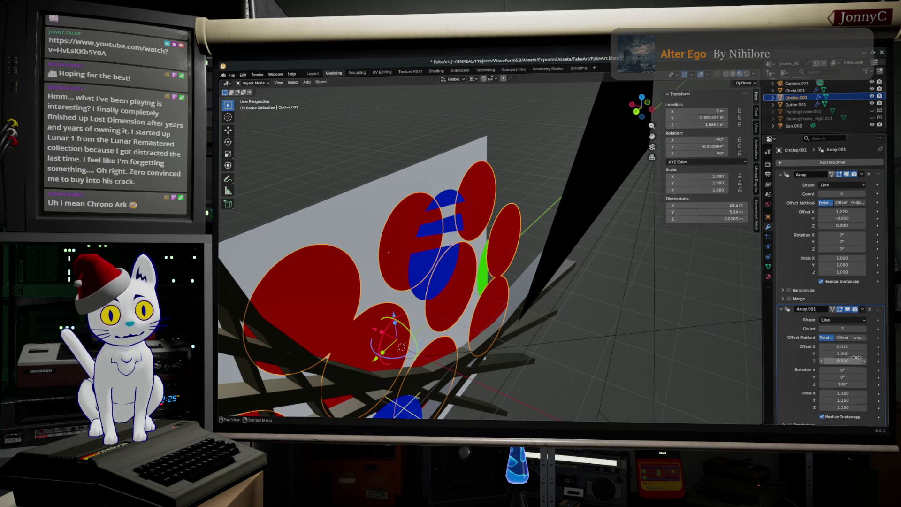
{"action": "left_click", "coordinate": [855, 348]}
{"action": "type", "text": "0"}
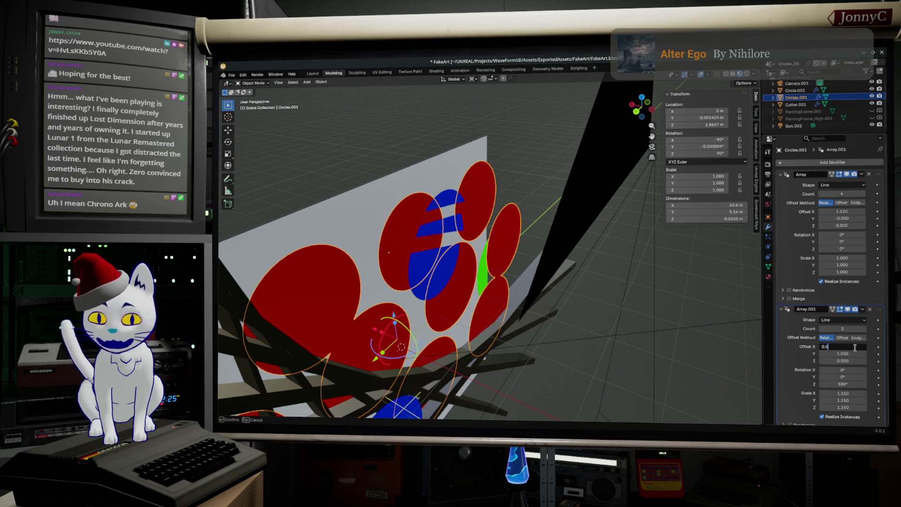
{"action": "key", "text": "Return"}
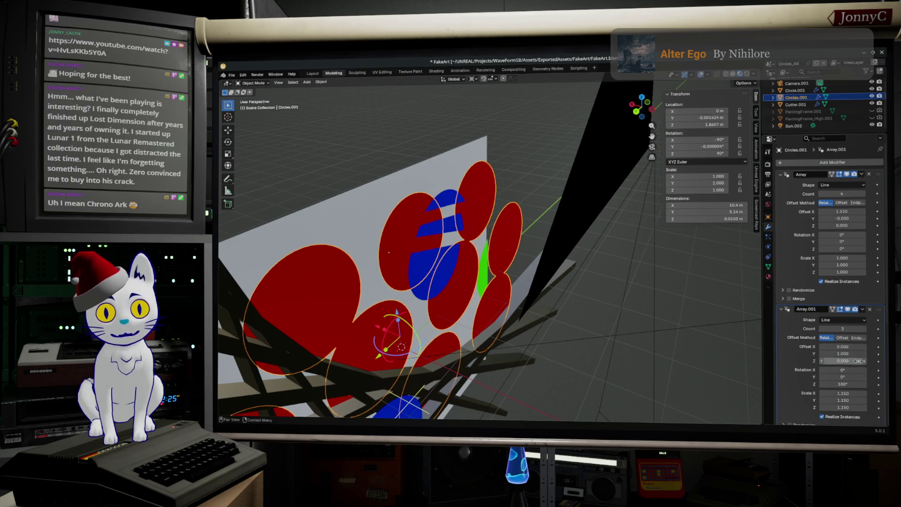
Try second-array Z offsets of 0.01 and 0.05, check the depth spacing, then reset Z to 0.
{"action": "left_click", "coordinate": [855, 361]}
{"action": "type", "text": "0.01"}
{"action": "key", "text": "Return"}
{"action": "left_click", "coordinate": [852, 359]}
{"action": "left_click", "coordinate": [850, 361]}
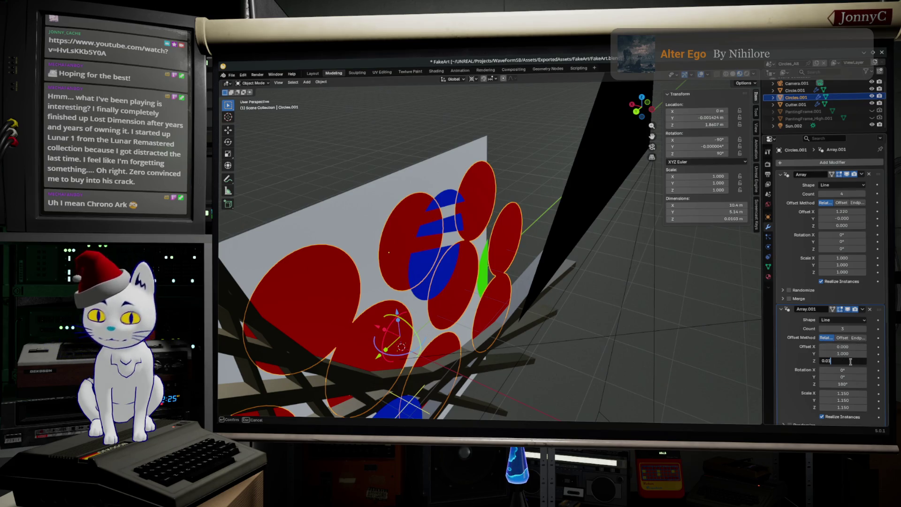
{"action": "type", "text": "5"}
{"action": "key", "text": "Return"}
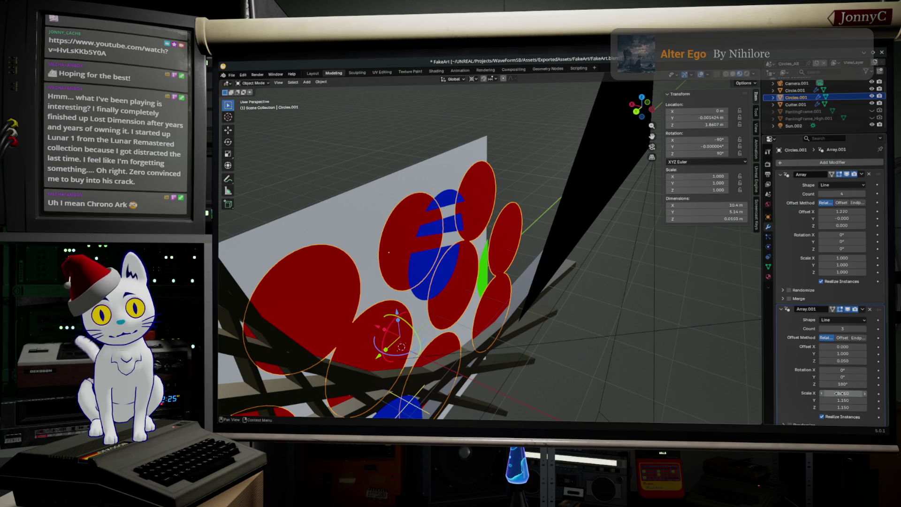
{"action": "middle_click_drag", "start_coordinate": [544, 296], "coordinate": [484, 300]}
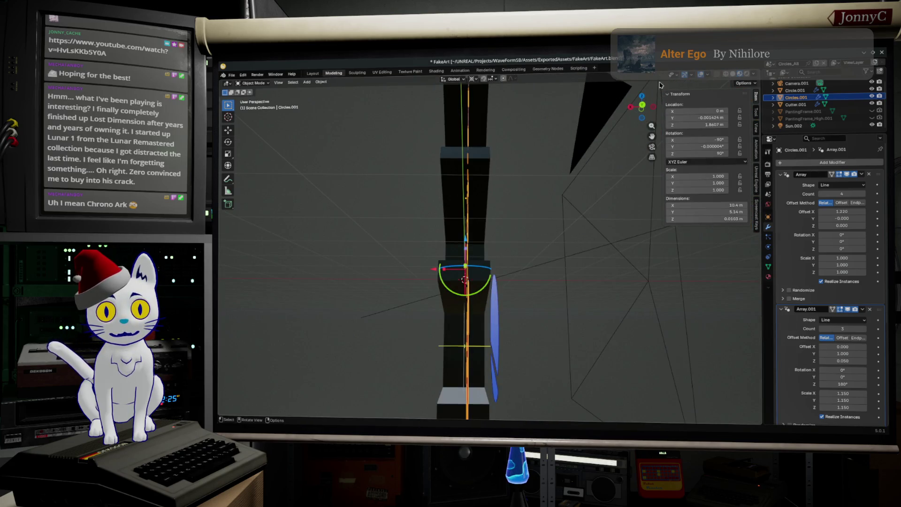
{"action": "left_click", "coordinate": [642, 105]}
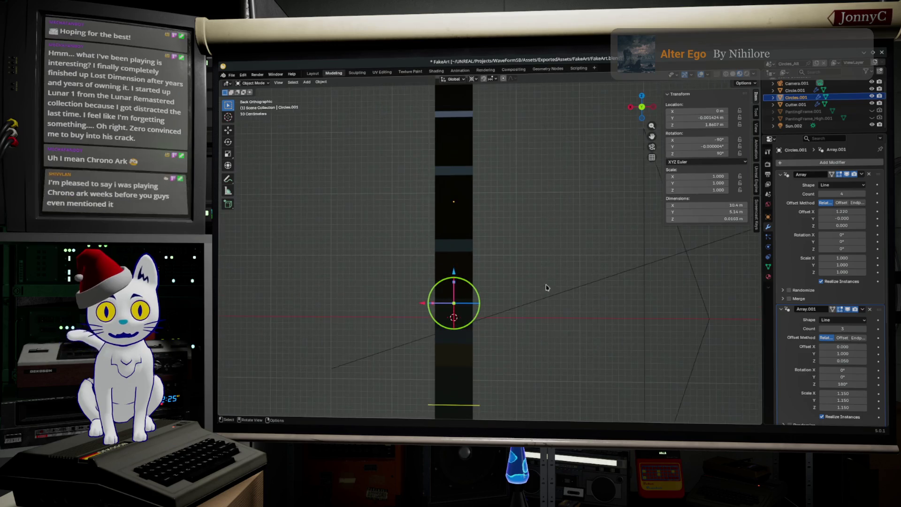
{"action": "mouse_move", "coordinate": [533, 241]}
{"action": "middle_mouse_down"}
{"action": "mouse_move", "coordinate": [520, 275]}
{"action": "mouse_move", "coordinate": [478, 244]}
{"action": "middle_mouse_up"}
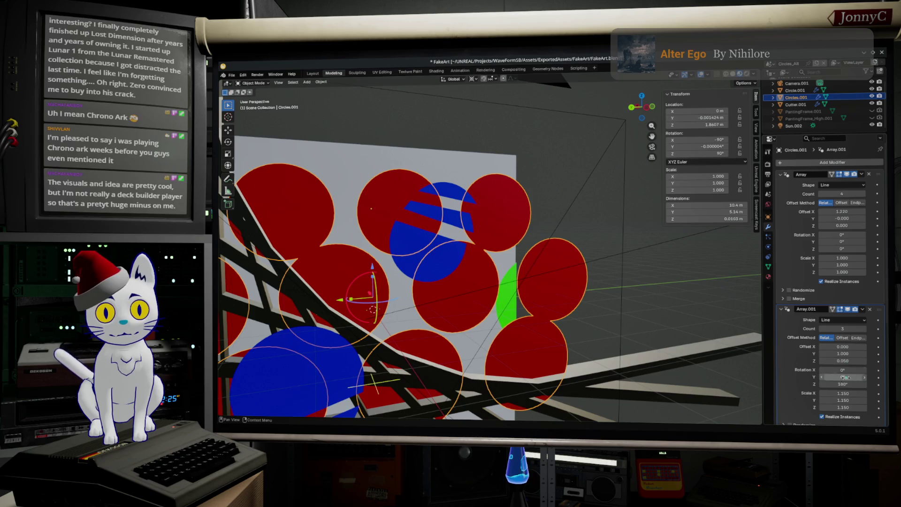
{"action": "left_click_drag", "start_coordinate": [843, 361], "coordinate": [843, 360]}
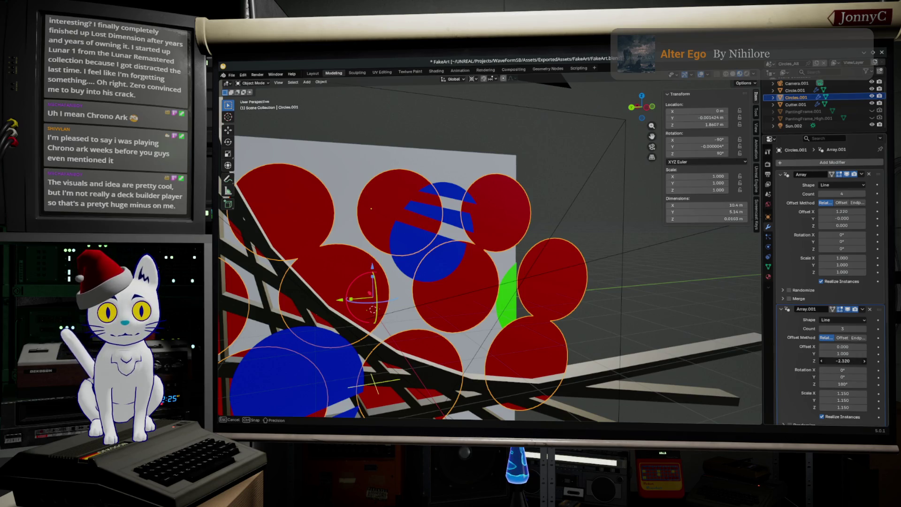
{"action": "left_click_drag", "start_coordinate": [843, 361], "coordinate": [844, 360]}
{"action": "left_click", "coordinate": [844, 360]}
{"action": "type", "text": "0"}
{"action": "key", "text": "Return"}
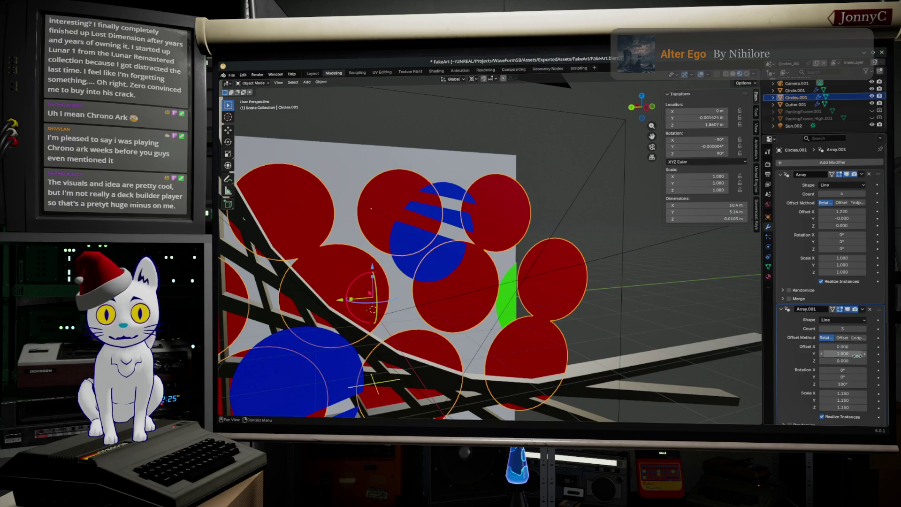
Spread the second array vertically and set the first array's offsets to X 1.23, Y -0.03, Z -1.75.
{"action": "left_click_drag", "start_coordinate": [851, 356], "coordinate": [816, 346]}
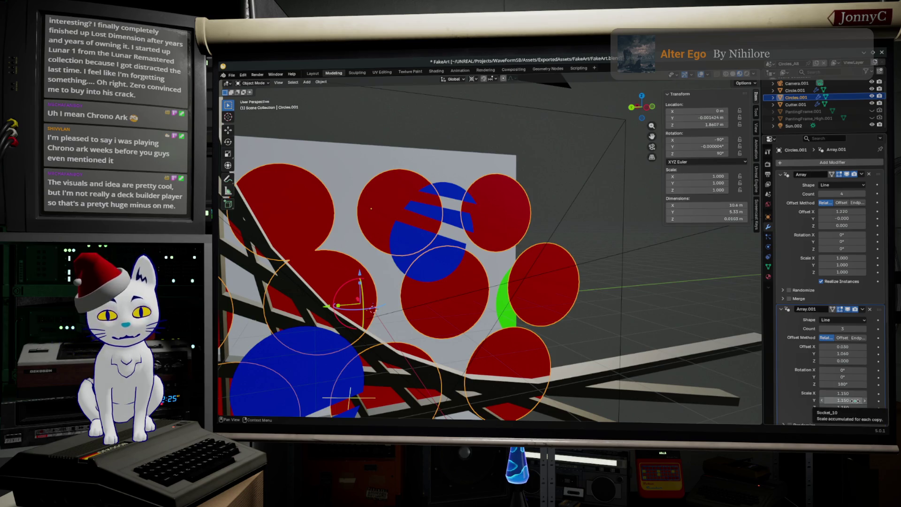
{"action": "mouse_move", "coordinate": [843, 218]}
{"action": "left_mouse_down"}
{"action": "mouse_move", "coordinate": [833, 219]}
{"action": "mouse_move", "coordinate": [842, 225]}
{"action": "left_mouse_up"}
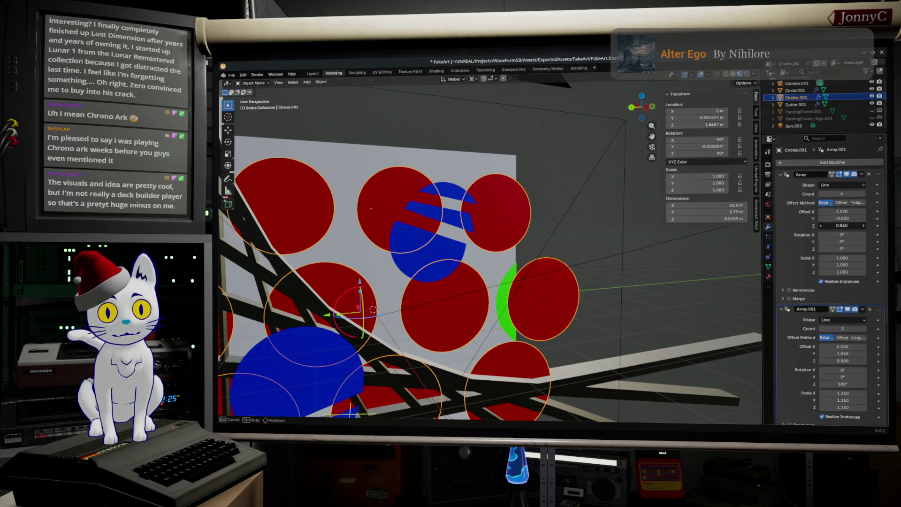
{"action": "left_click_drag", "start_coordinate": [843, 226], "coordinate": [842, 225]}
{"action": "mouse_move", "coordinate": [842, 211]}
{"action": "left_mouse_down"}
{"action": "mouse_move", "coordinate": [832, 211]}
{"action": "mouse_move", "coordinate": [842, 211]}
{"action": "left_mouse_up"}
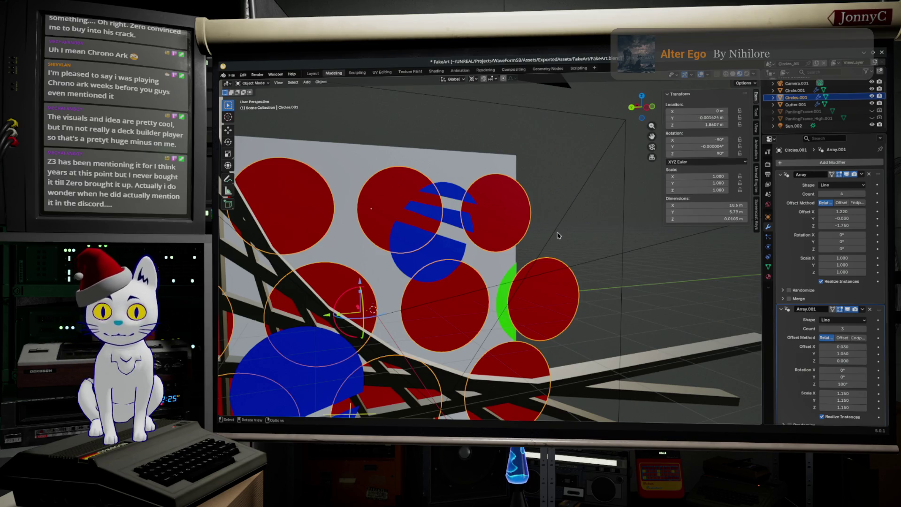
In Edit Mode on Circle.001, select the blue half-circle and strips and inspect them from top view.
{"action": "left_click", "coordinate": [404, 261]}
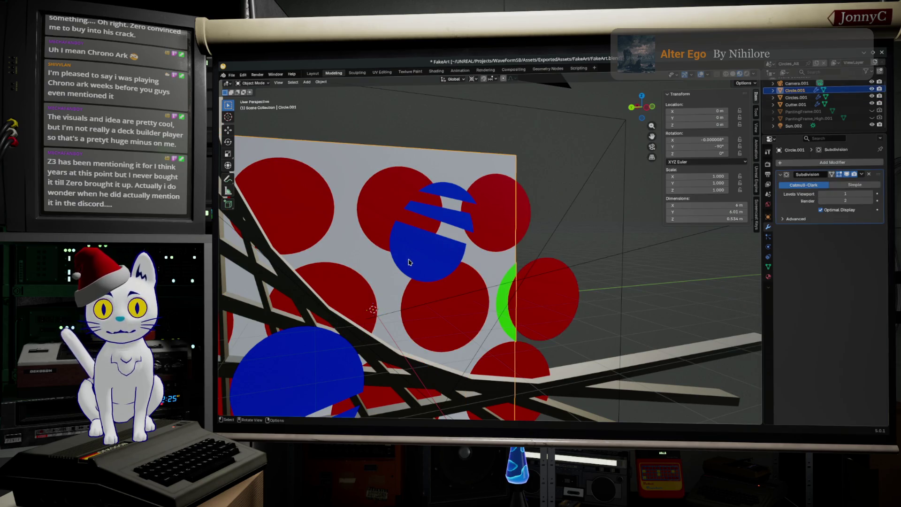
{"action": "key", "text": "Tab"}
{"action": "left_click", "coordinate": [408, 261]}
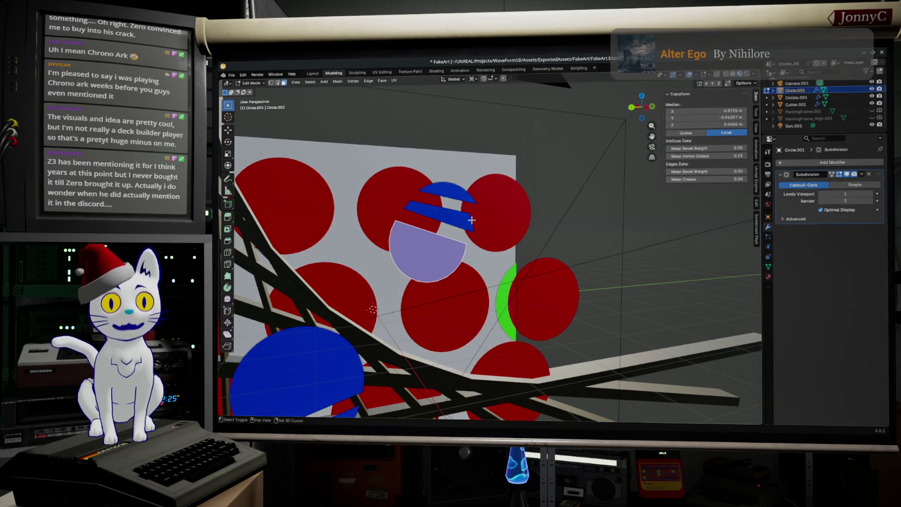
{"action": "left_click", "coordinate": [469, 221], "text": "shift"}
{"action": "left_click", "coordinate": [463, 198], "text": "shift"}
{"action": "mouse_move", "coordinate": [462, 198]}
{"action": "middle_mouse_down"}
{"action": "mouse_move", "coordinate": [482, 232]}
{"action": "mouse_move", "coordinate": [533, 227]}
{"action": "mouse_move", "coordinate": [536, 260]}
{"action": "middle_mouse_up"}
{"action": "mouse_move", "coordinate": [521, 215]}
{"action": "middle_mouse_down"}
{"action": "mouse_move", "coordinate": [526, 244]}
{"action": "mouse_move", "coordinate": [469, 207]}
{"action": "mouse_move", "coordinate": [515, 219]}
{"action": "mouse_move", "coordinate": [517, 242]}
{"action": "middle_mouse_up"}
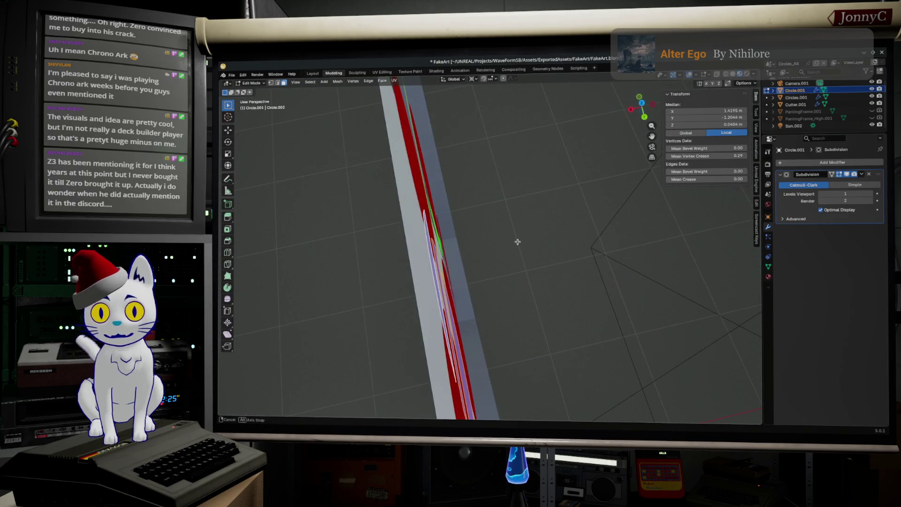
{"action": "left_click_drag", "start_coordinate": [641, 103], "coordinate": [643, 107]}
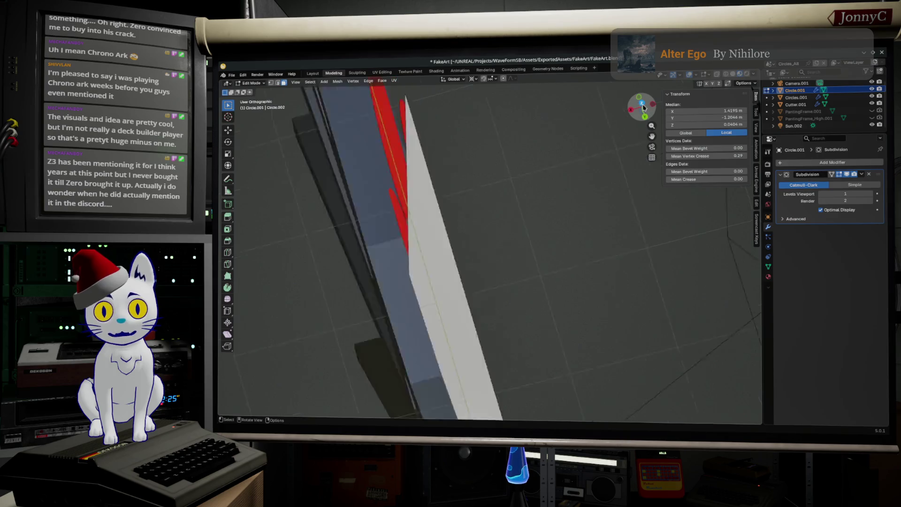
{"action": "left_click", "coordinate": [643, 106]}
{"action": "mouse_move", "coordinate": [573, 223]}
{"action": "middle_mouse_down", "text": "shift"}
{"action": "mouse_move", "coordinate": [521, 249]}
{"action": "mouse_move", "coordinate": [612, 173]}
{"action": "middle_mouse_up", "text": "shift"}
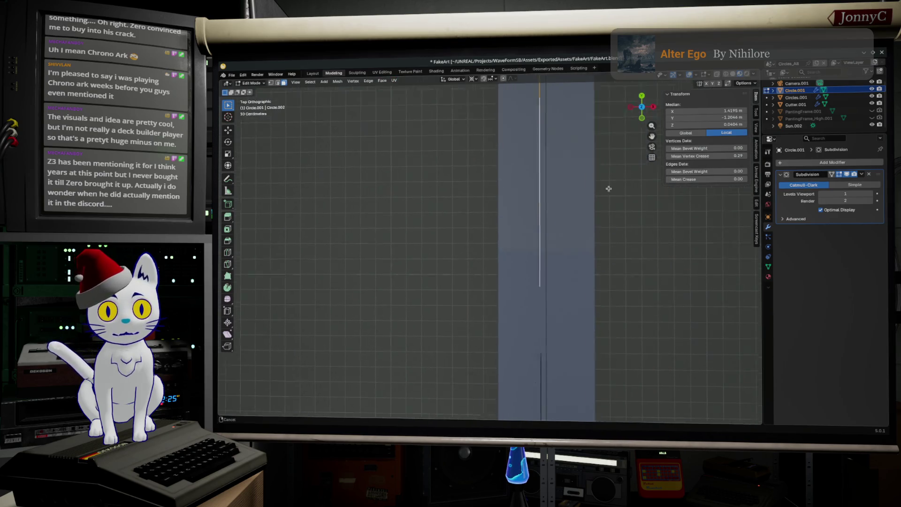
{"action": "scroll", "coordinate": [612, 172], "scroll_direction": "down", "scroll_amount": 2}
{"action": "middle_click_drag", "start_coordinate": [556, 289], "coordinate": [547, 312], "text": "shift"}
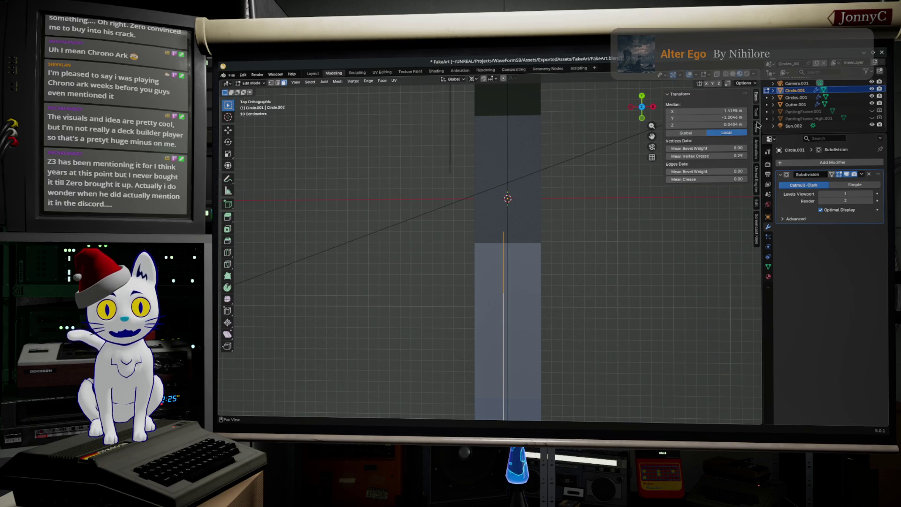
Deselect the blue pieces, return to Object Mode, and select the red circle array.
{"action": "left_click", "coordinate": [793, 126]}
{"action": "left_click", "coordinate": [796, 106]}
{"action": "middle_click_drag", "start_coordinate": [465, 257], "coordinate": [423, 213]}
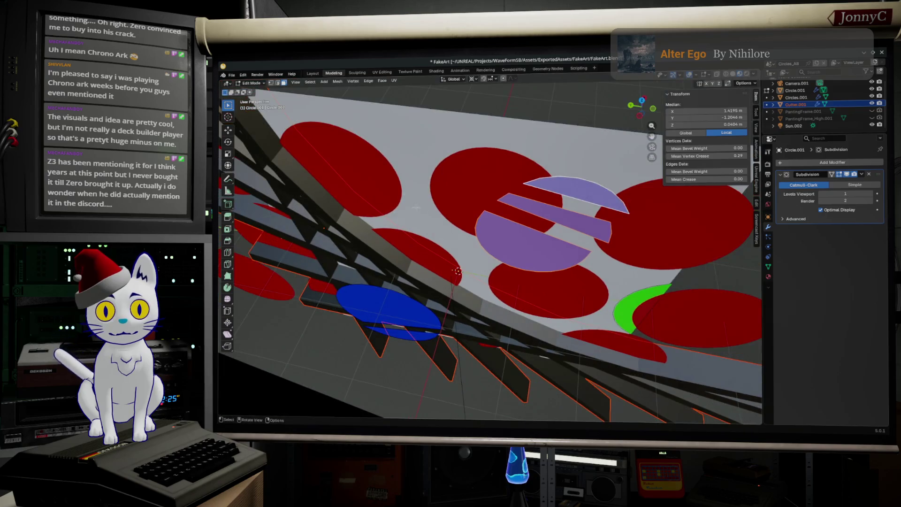
{"action": "left_click", "coordinate": [402, 194]}
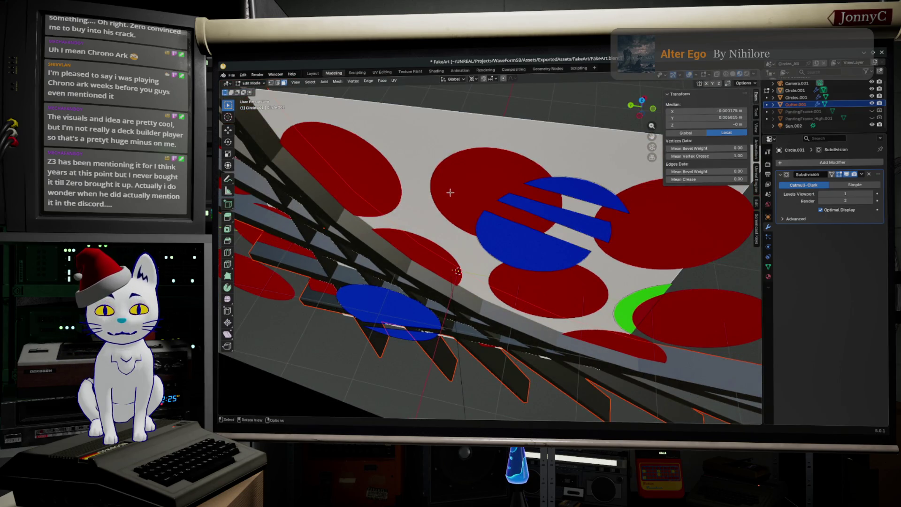
{"action": "scroll", "coordinate": [450, 194], "scroll_direction": "down", "scroll_amount": 10}
{"action": "key", "text": "Tab"}
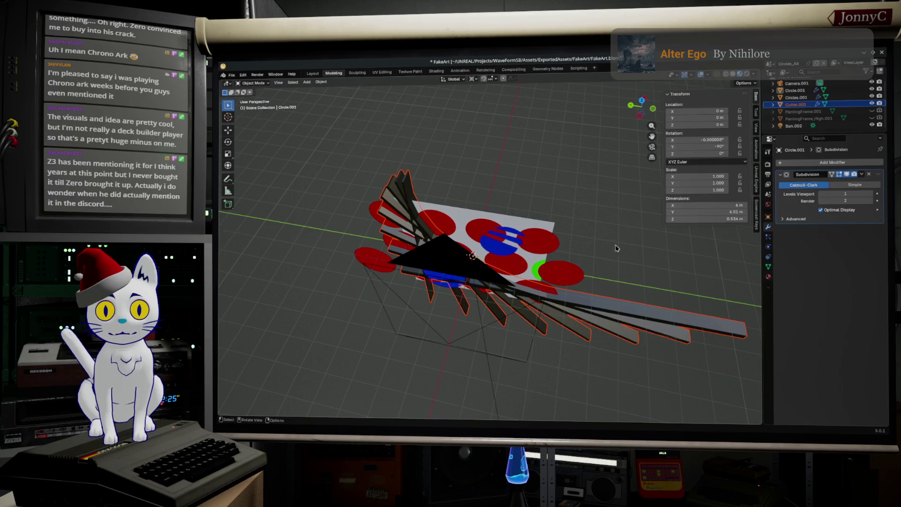
{"action": "left_click", "coordinate": [552, 256]}
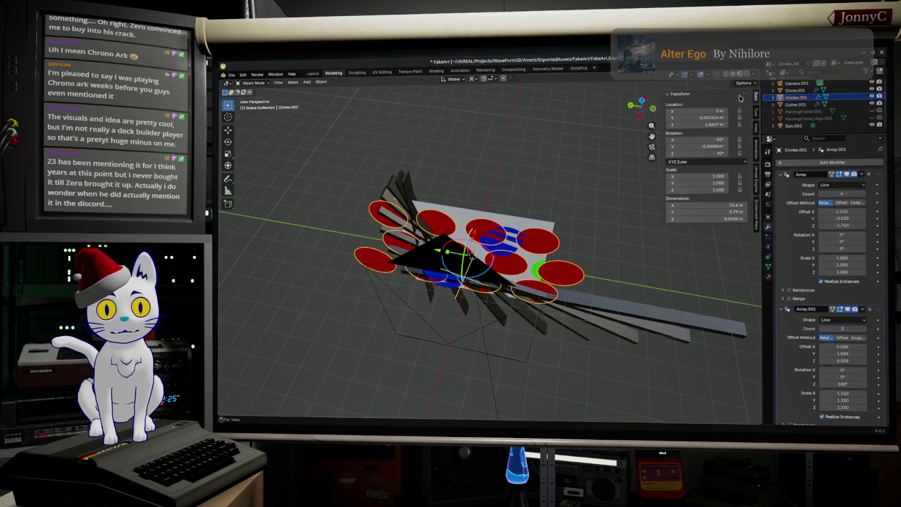
Try and undo a rotation, then move the circle array along X to -0.102 m.
{"action": "left_click", "coordinate": [641, 100]}
{"action": "scroll", "coordinate": [543, 249], "scroll_direction": "up", "scroll_amount": 3}
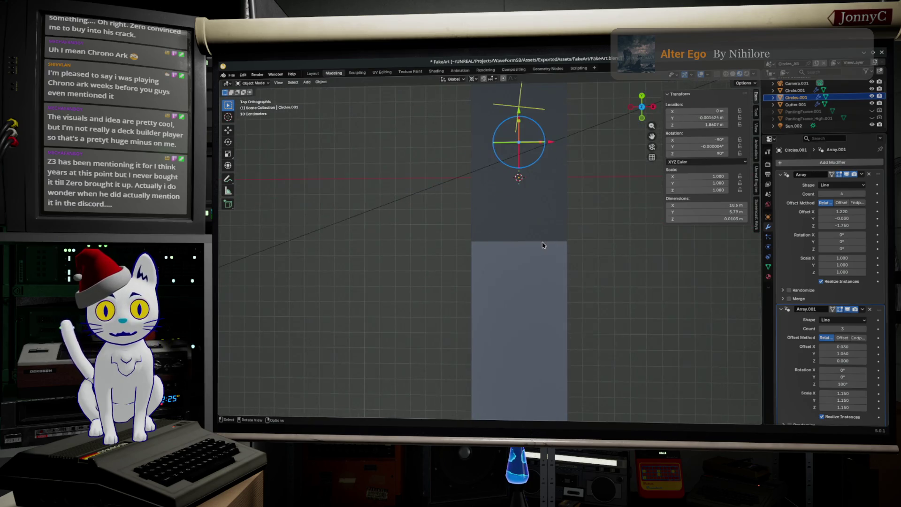
{"action": "middle_click_drag", "start_coordinate": [594, 186], "coordinate": [549, 367], "text": "shift"}
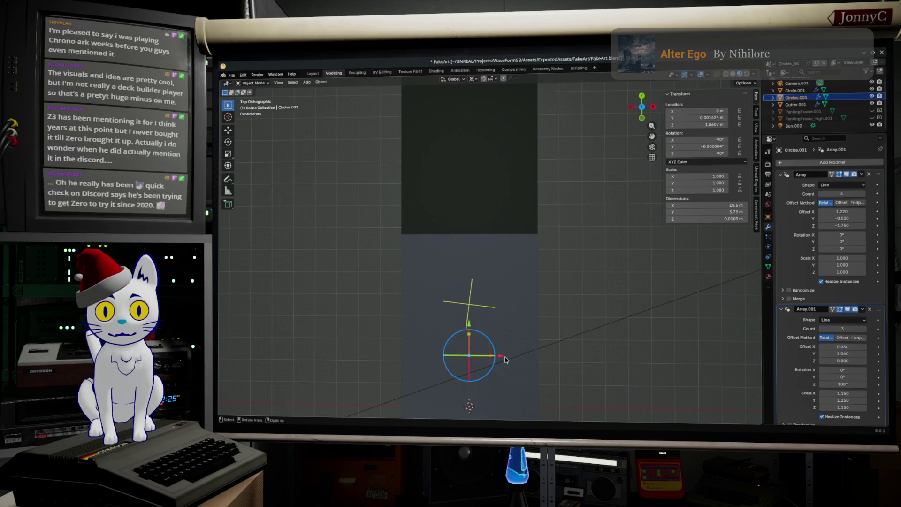
{"action": "left_click_drag", "start_coordinate": [502, 358], "coordinate": [500, 356]}
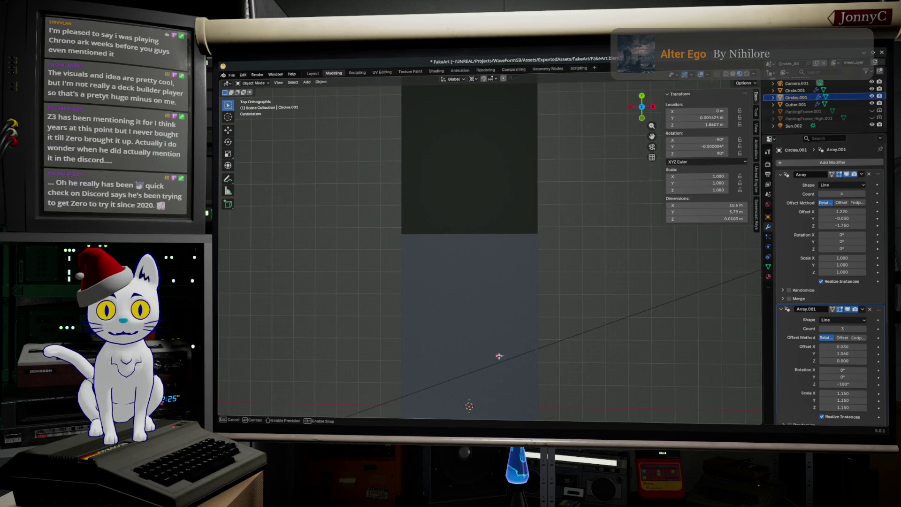
{"action": "mouse_move", "coordinate": [622, 349]}
{"action": "middle_mouse_down"}
{"action": "mouse_move", "coordinate": [646, 315]}
{"action": "mouse_move", "coordinate": [622, 305]}
{"action": "mouse_move", "coordinate": [627, 311]}
{"action": "middle_mouse_up"}
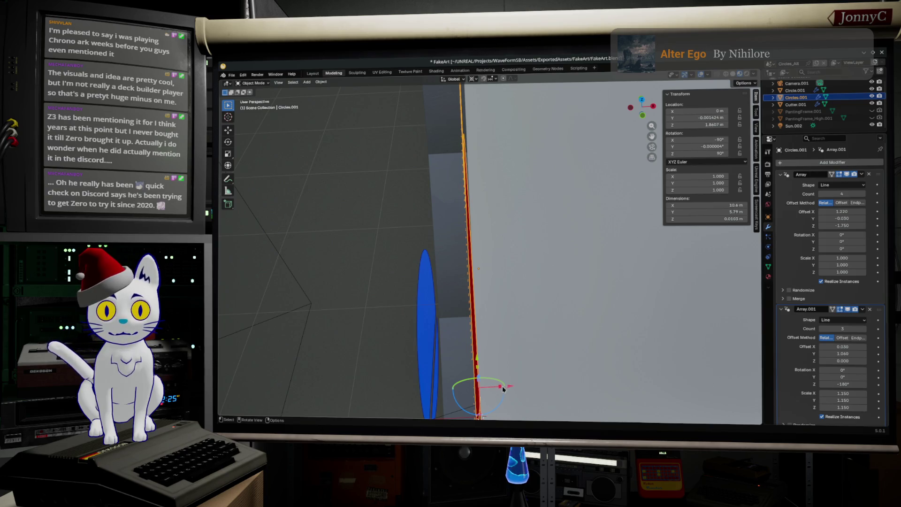
{"action": "middle_click_drag", "start_coordinate": [494, 387], "coordinate": [499, 353]}
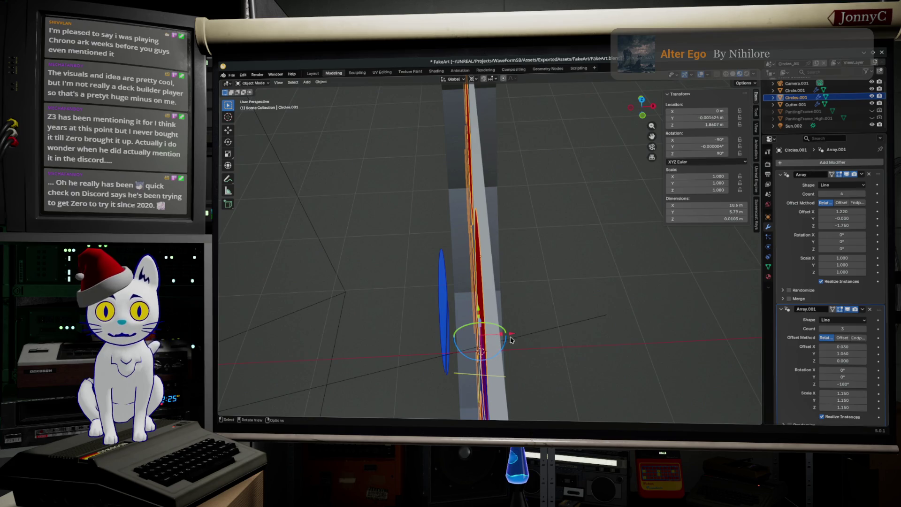
{"action": "key", "text": "r"}
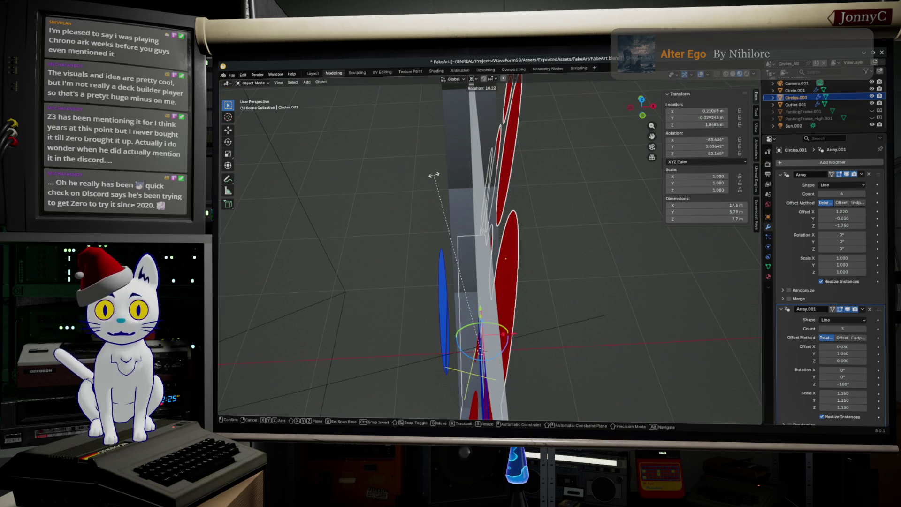
{"action": "left_click", "coordinate": [434, 175]}
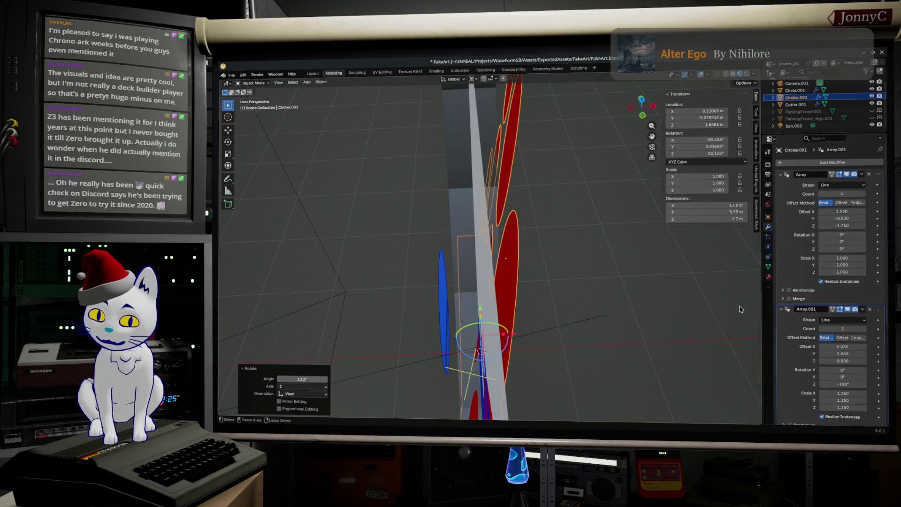
{"action": "key", "text": "ctrl+z"}
{"action": "key", "text": "g"}
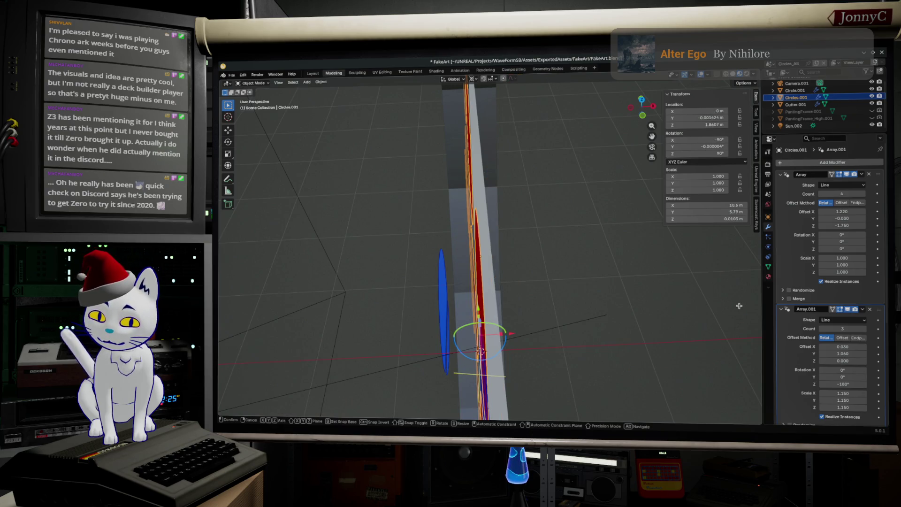
{"action": "key", "text": "z"}
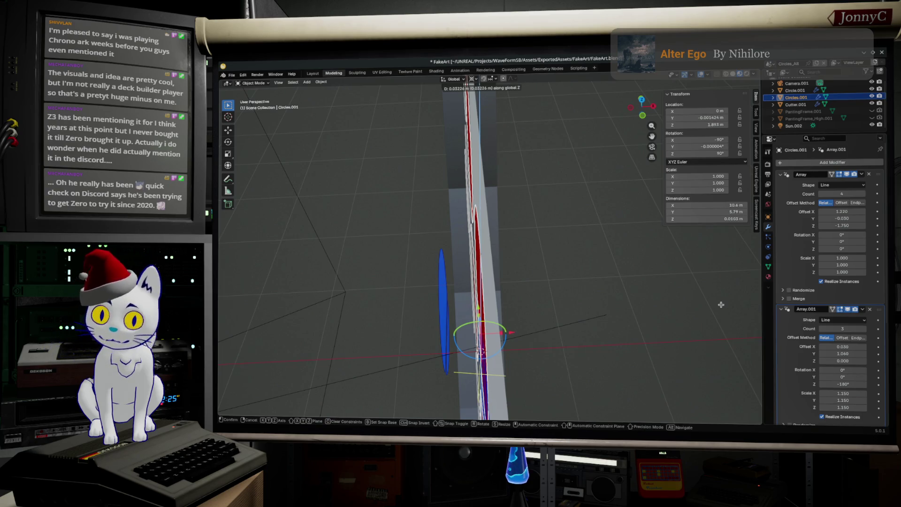
{"action": "key", "text": "x"}
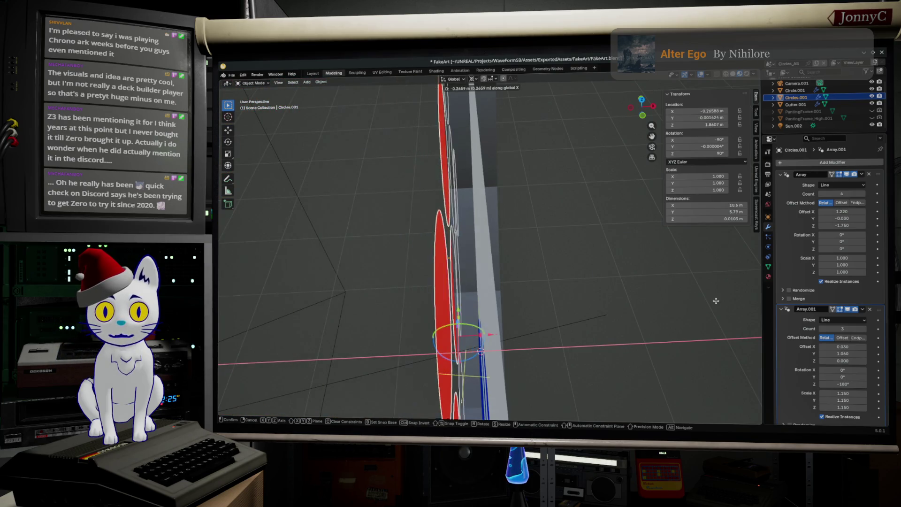
{"action": "left_click", "coordinate": [726, 301]}
Set the first array's Z offset to 0 and the second array's offsets to Y 0.98, Z 2.51.
{"action": "left_click_drag", "start_coordinate": [854, 224], "coordinate": [850, 224]}
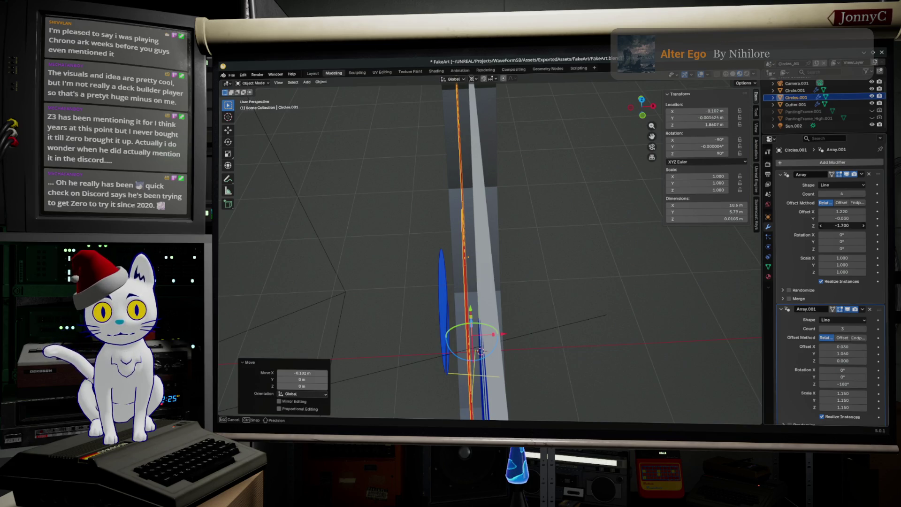
{"action": "left_click", "coordinate": [854, 224]}
{"action": "type", "text": "0"}
{"action": "key", "text": "Return"}
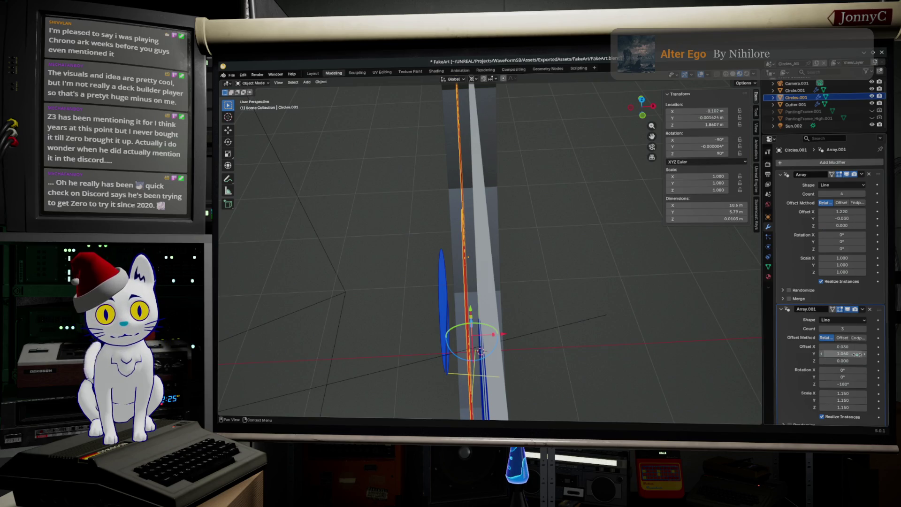
{"action": "left_click", "coordinate": [843, 361]}
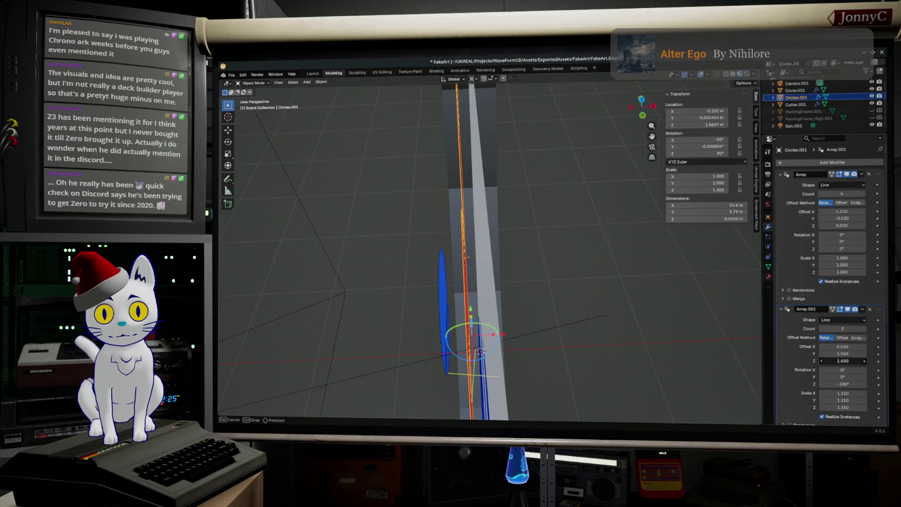
{"action": "mouse_move", "coordinate": [843, 361]}
{"action": "left_mouse_down"}
{"action": "mouse_move", "coordinate": [850, 353]}
{"action": "mouse_move", "coordinate": [826, 353]}
{"action": "left_mouse_up"}
{"action": "mouse_move", "coordinate": [539, 281]}
{"action": "middle_mouse_down"}
{"action": "mouse_move", "coordinate": [531, 296]}
{"action": "mouse_move", "coordinate": [563, 301]}
{"action": "middle_mouse_up"}
{"action": "scroll", "coordinate": [563, 301], "scroll_direction": "down", "scroll_amount": 5}
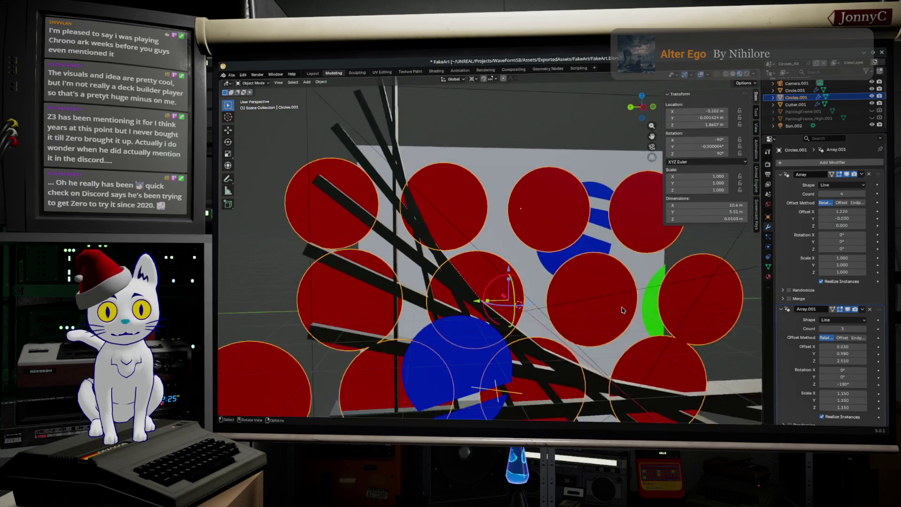
{"action": "key", "text": "F12"}
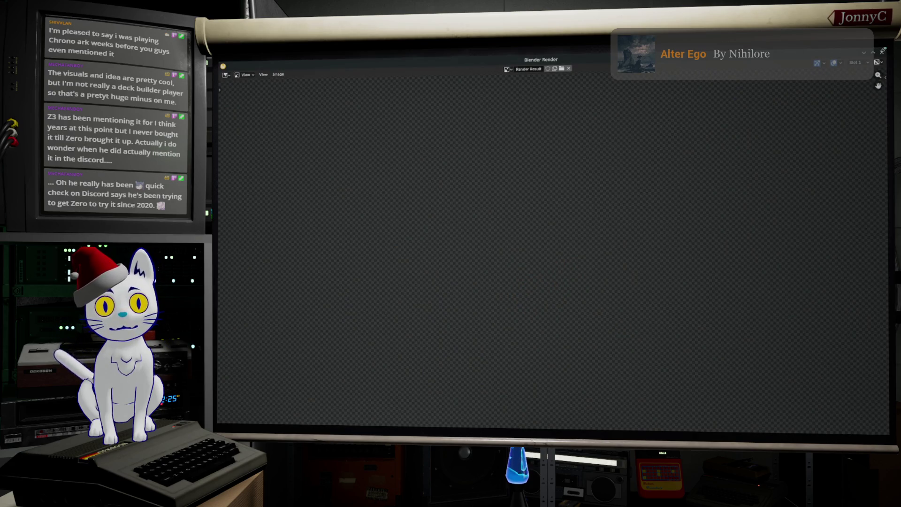
{"action": "left_click", "coordinate": [883, 51]}
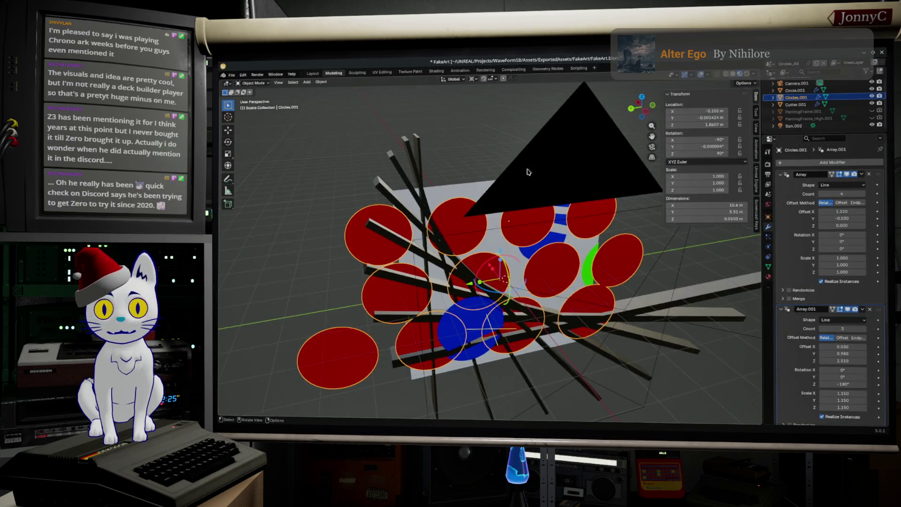
{"action": "left_click", "coordinate": [535, 159]}
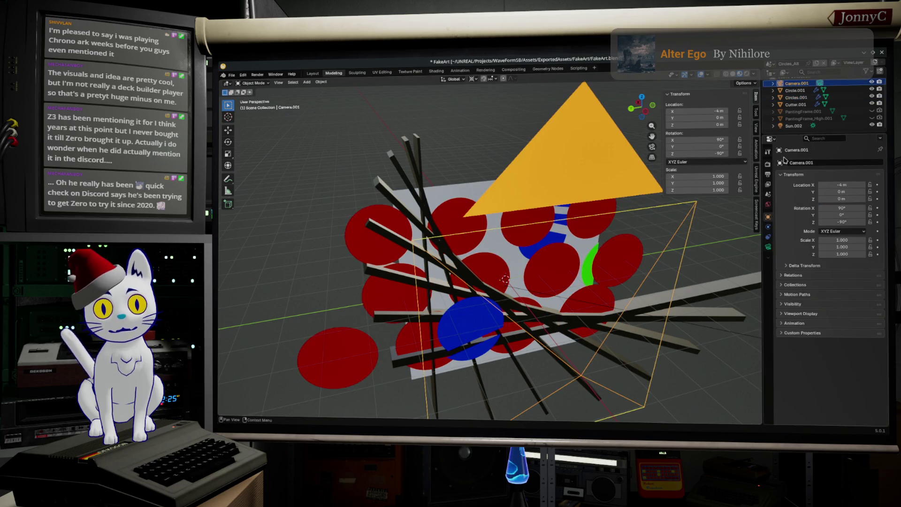
Show the EEVEE render settings, face the board front-on, deselect the camera, and switch to Rendering.
{"action": "left_click", "coordinate": [767, 163]}
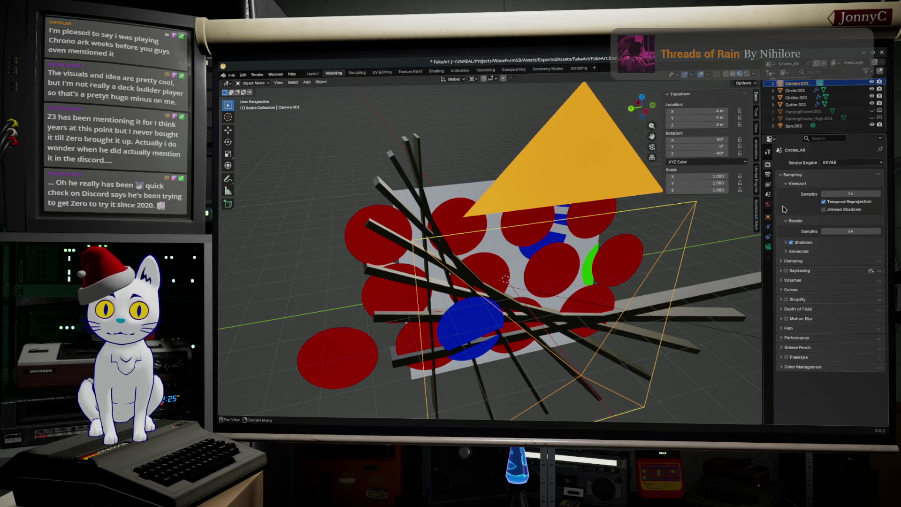
{"action": "middle_click_drag", "start_coordinate": [694, 259], "coordinate": [563, 161]}
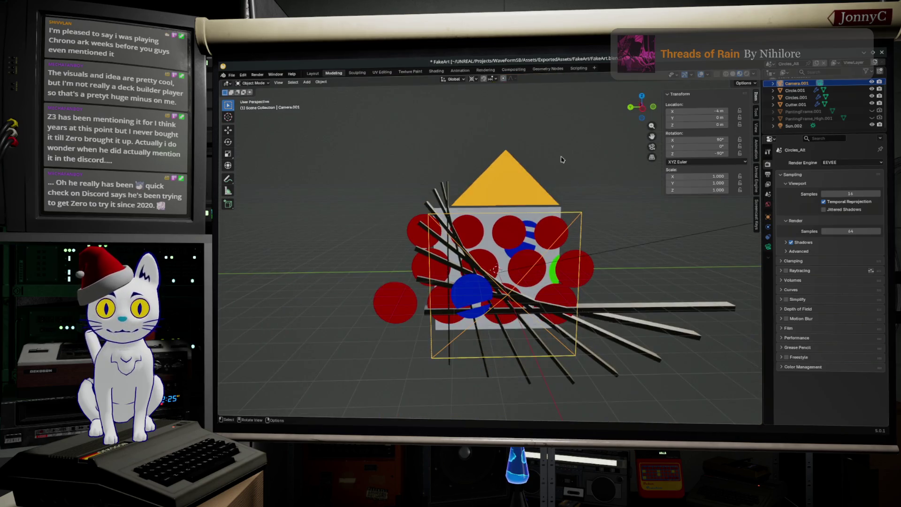
{"action": "left_click", "coordinate": [533, 172]}
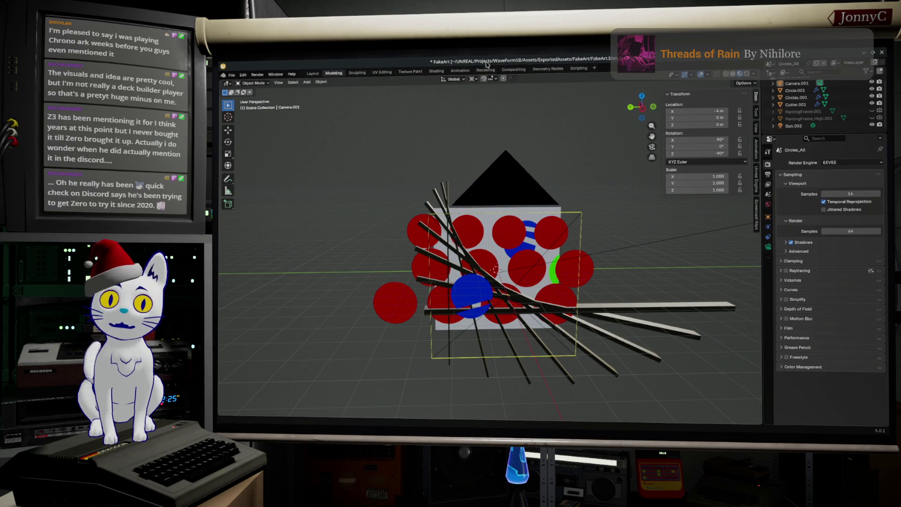
{"action": "left_click", "coordinate": [487, 71]}
{"action": "scroll", "coordinate": [424, 131], "scroll_direction": "down", "scroll_amount": 3}
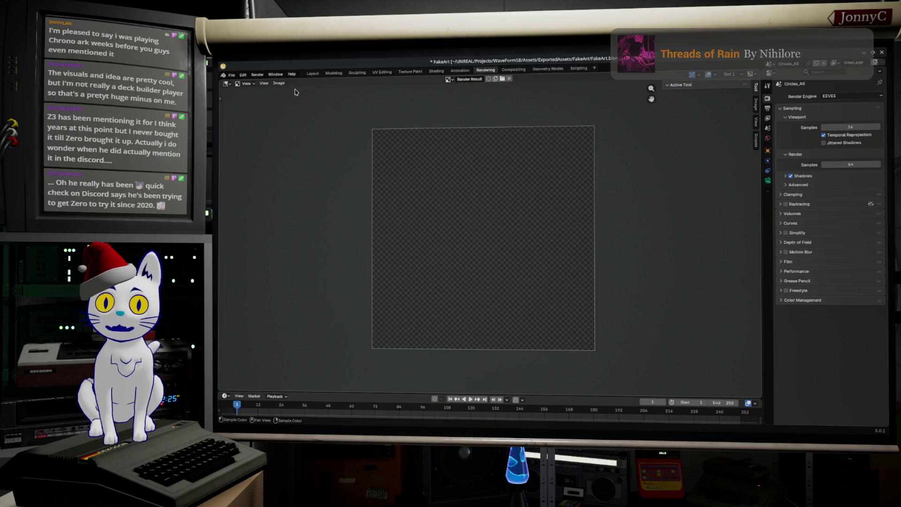
{"action": "left_click", "coordinate": [258, 74]}
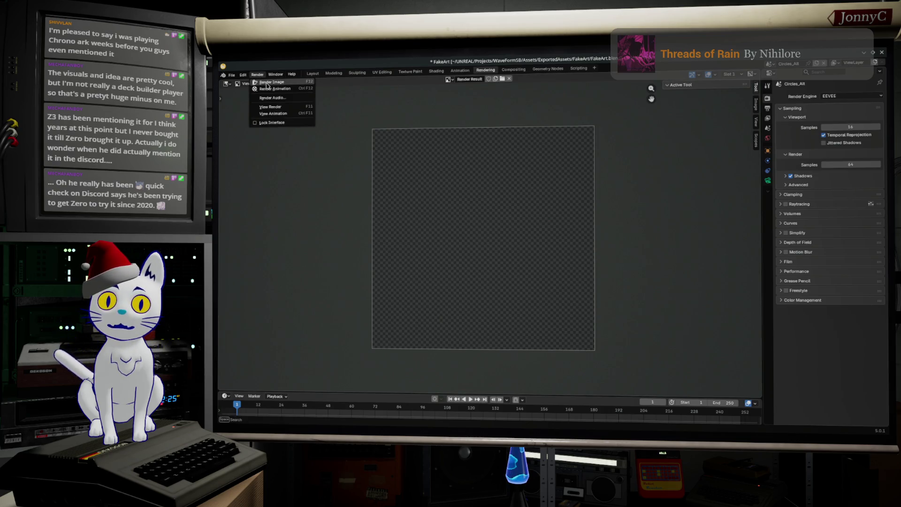
Render a still image to check the painting's framing, close it, and return to a 3D view.
{"action": "left_click", "coordinate": [277, 83]}
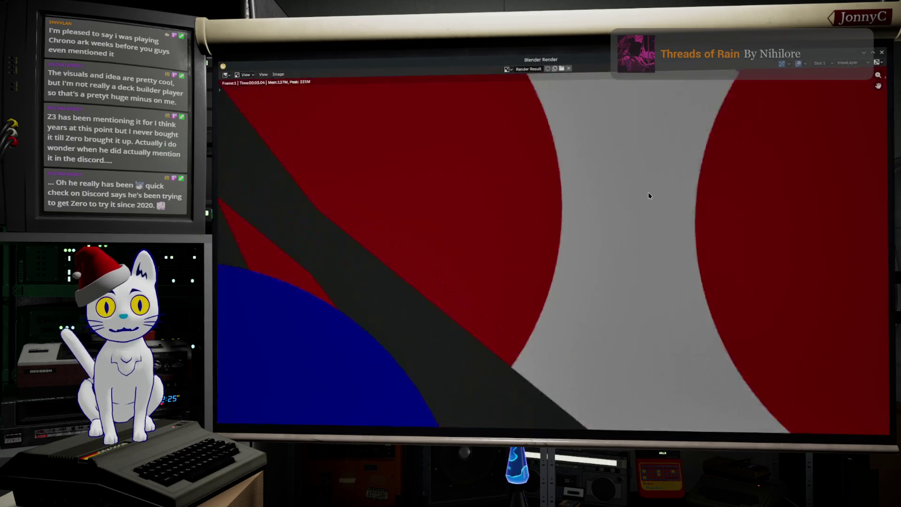
{"action": "scroll", "coordinate": [645, 206], "scroll_direction": "down", "scroll_amount": 6}
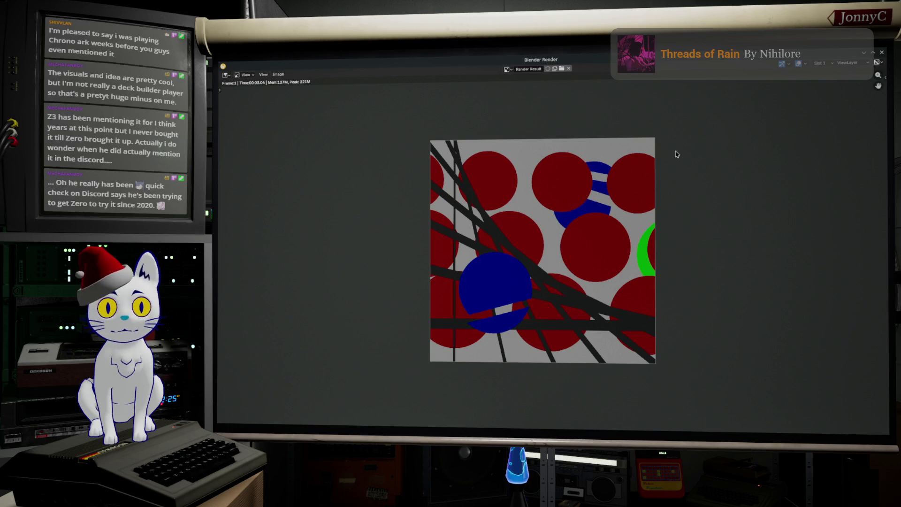
{"action": "left_click", "coordinate": [880, 55]}
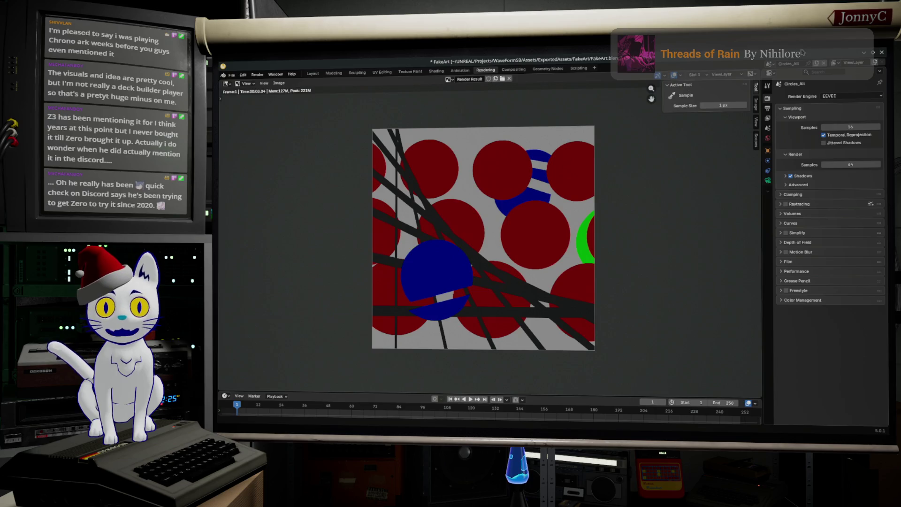
{"action": "left_click", "coordinate": [357, 73]}
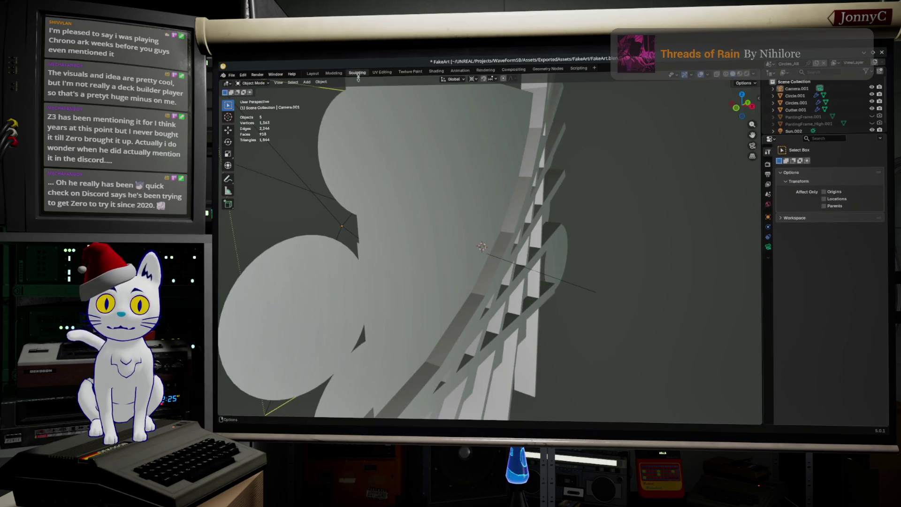
In the Modeling workspace, select the blue striped circle piece and enter Edit Mode on it.
{"action": "left_click", "coordinate": [333, 74]}
{"action": "mouse_move", "coordinate": [498, 261]}
{"action": "middle_mouse_down"}
{"action": "mouse_move", "coordinate": [509, 271]}
{"action": "mouse_move", "coordinate": [501, 230]}
{"action": "middle_mouse_up"}
{"action": "left_click", "coordinate": [501, 229]}
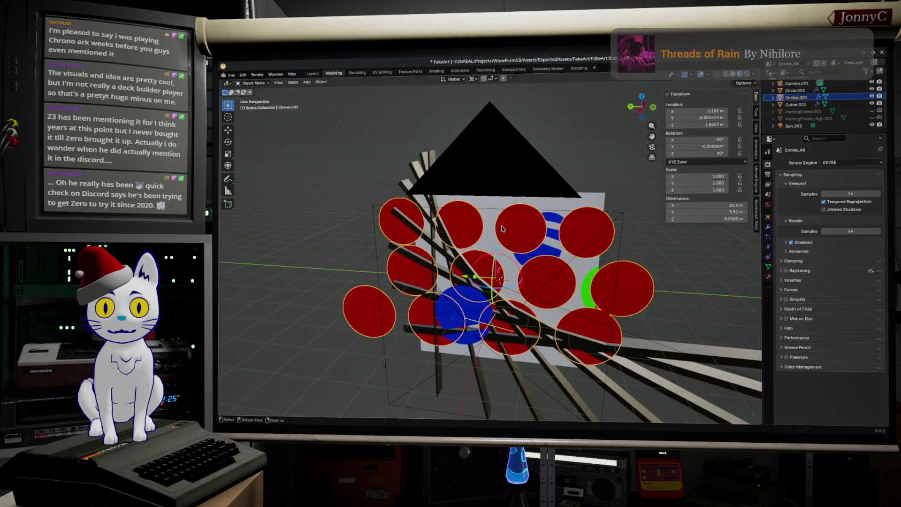
{"action": "right_click", "coordinate": [503, 257]}
{"action": "middle_click_drag", "start_coordinate": [577, 254], "coordinate": [549, 251]}
{"action": "left_click", "coordinate": [546, 254]}
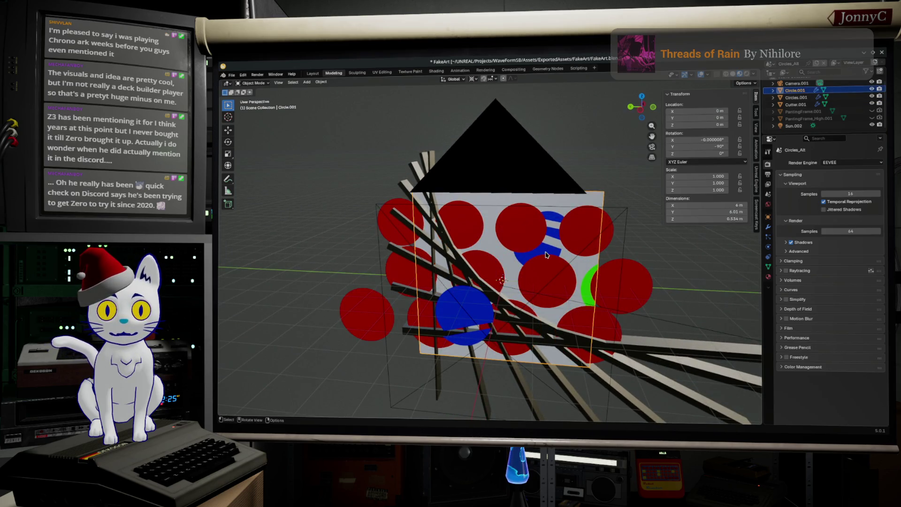
{"action": "key", "text": "Tab"}
Select bands of the blue striped mesh and move them in side orthographic view.
{"action": "key", "text": "a"}
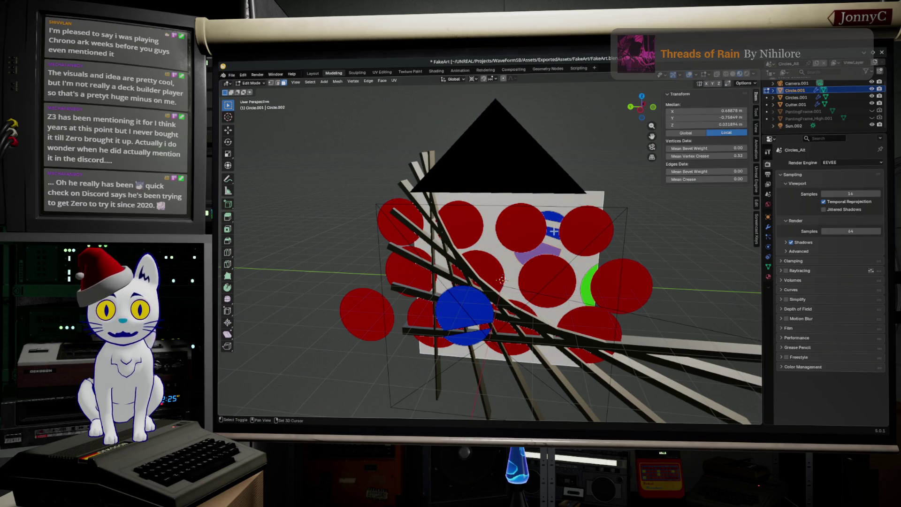
{"action": "left_click", "coordinate": [546, 249], "text": "alt"}
{"action": "left_click", "coordinate": [555, 218], "text": "alt"}
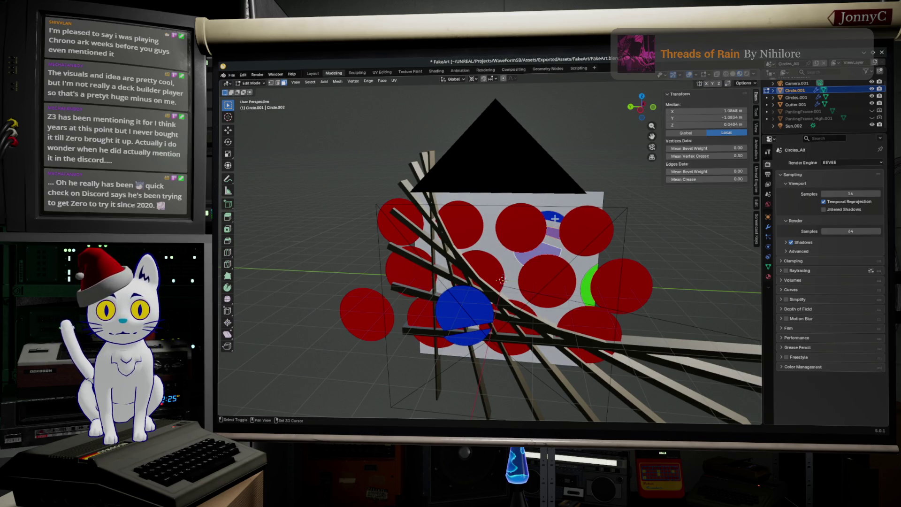
{"action": "left_click", "coordinate": [554, 217], "text": "alt"}
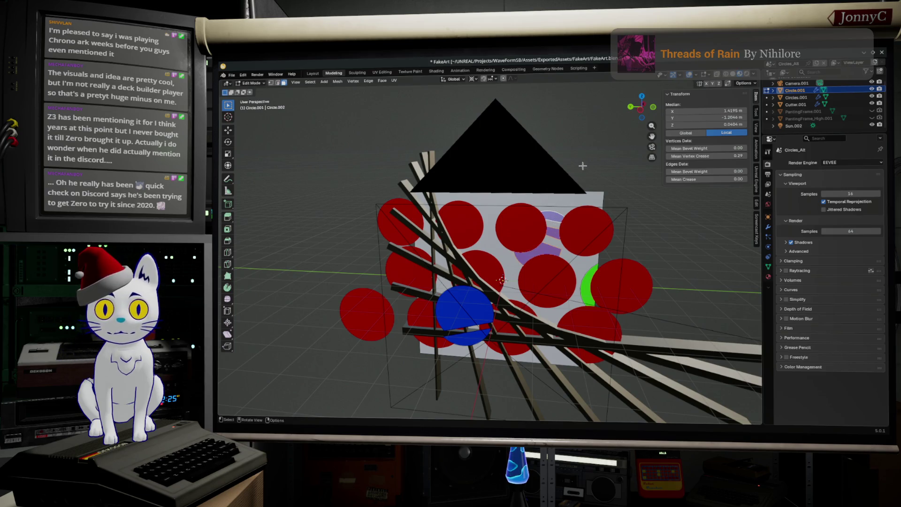
{"action": "left_click", "coordinate": [641, 112]}
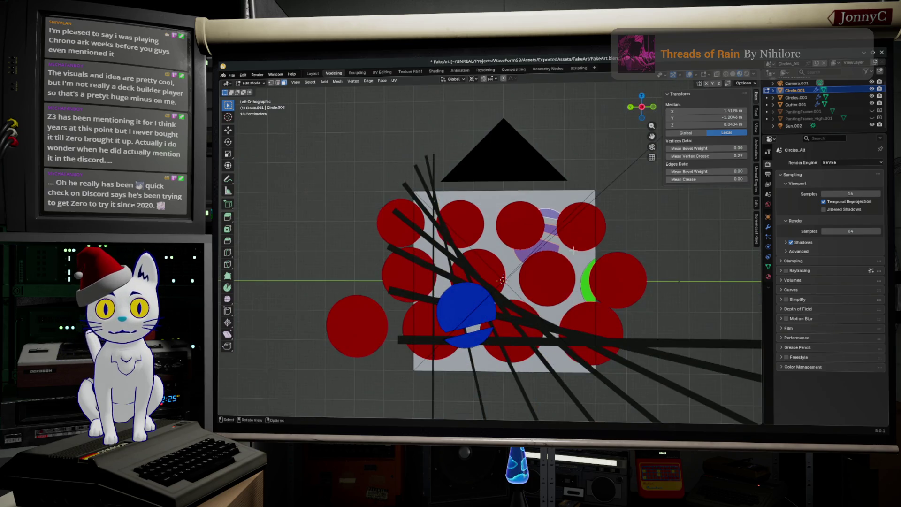
{"action": "key", "text": "g"}
{"action": "left_click", "coordinate": [496, 330]}
{"action": "mouse_move", "coordinate": [496, 329]}
{"action": "middle_mouse_down"}
{"action": "mouse_move", "coordinate": [588, 318]}
{"action": "mouse_move", "coordinate": [527, 330]}
{"action": "middle_mouse_up"}
Shift the selected blue piece along the X axis.
{"action": "key", "text": "g"}
{"action": "key", "text": "x"}
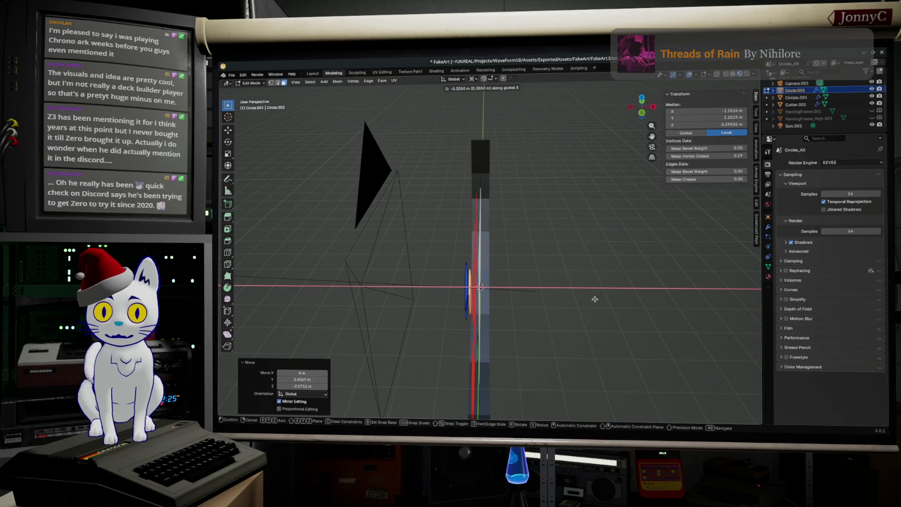
{"action": "left_click", "coordinate": [594, 299]}
{"action": "middle_click_drag", "start_coordinate": [595, 299], "coordinate": [657, 297]}
Reposition the lower blue circle face over the top-right red circles, redoing a bad first move.
{"action": "left_click", "coordinate": [475, 348]}
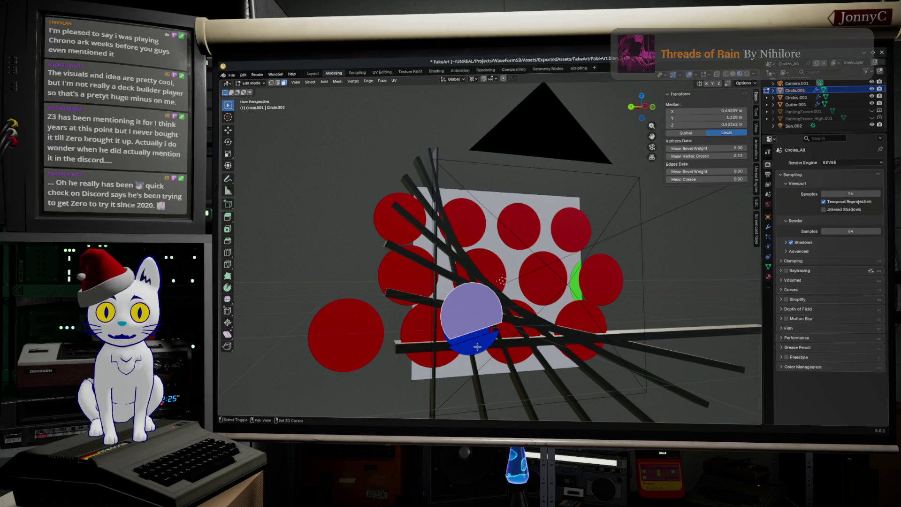
{"action": "key", "text": "g"}
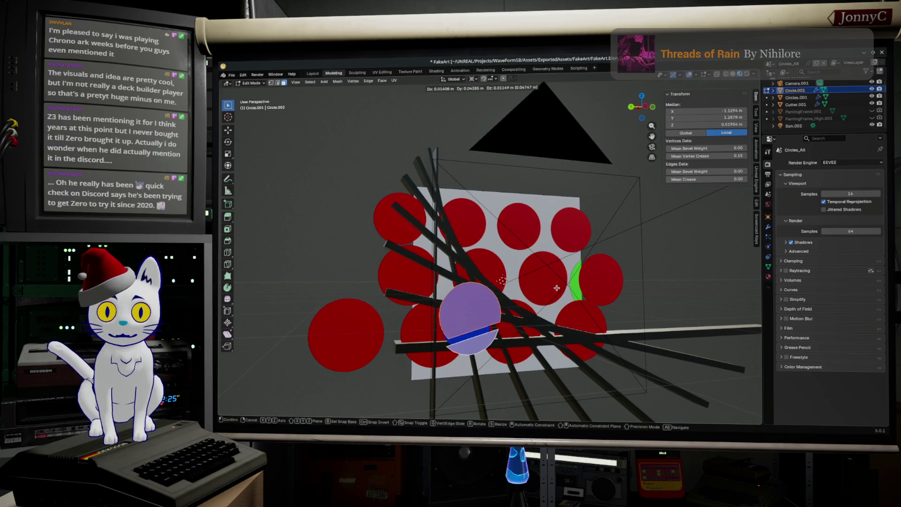
{"action": "left_click", "coordinate": [645, 155]}
{"action": "key", "text": "ctrl+z"}
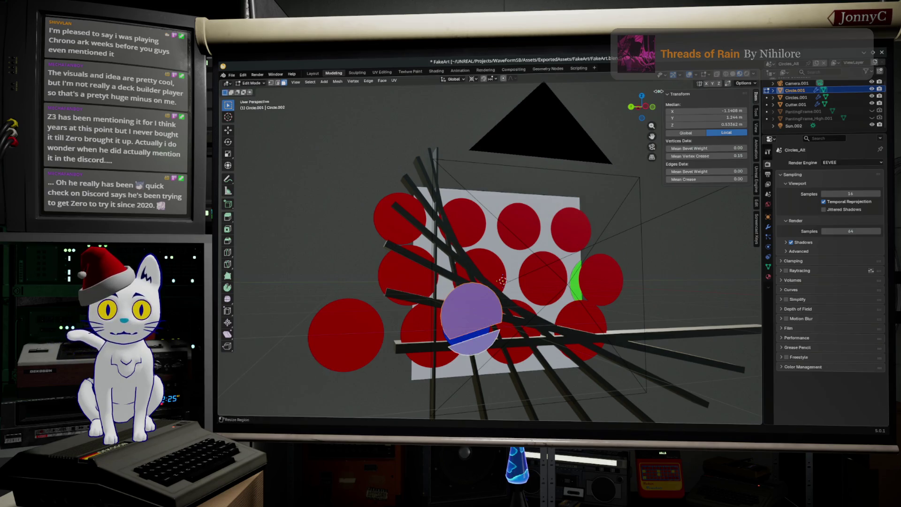
{"action": "left_click", "coordinate": [645, 107]}
{"action": "key", "text": "g"}
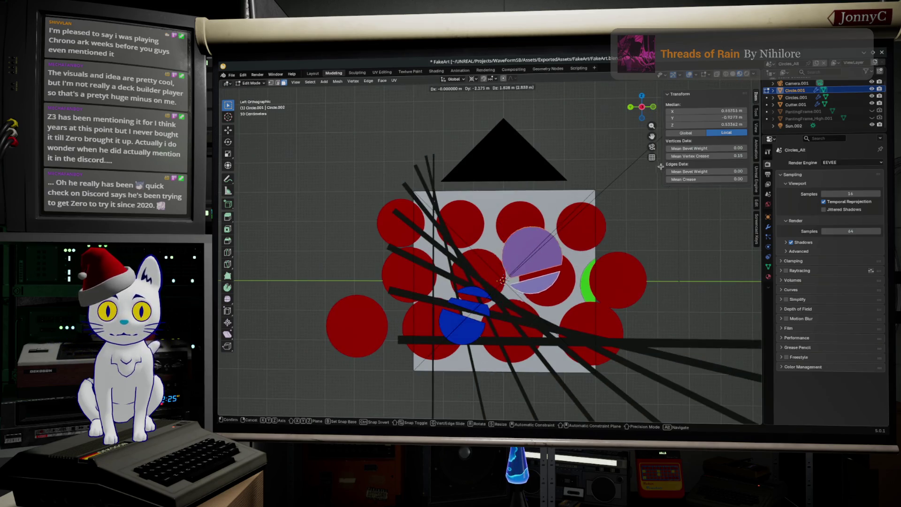
{"action": "left_click", "coordinate": [678, 144]}
{"action": "mouse_move", "coordinate": [678, 145]}
{"action": "middle_mouse_down"}
{"action": "mouse_move", "coordinate": [597, 226]}
{"action": "mouse_move", "coordinate": [629, 219]}
{"action": "middle_mouse_up"}
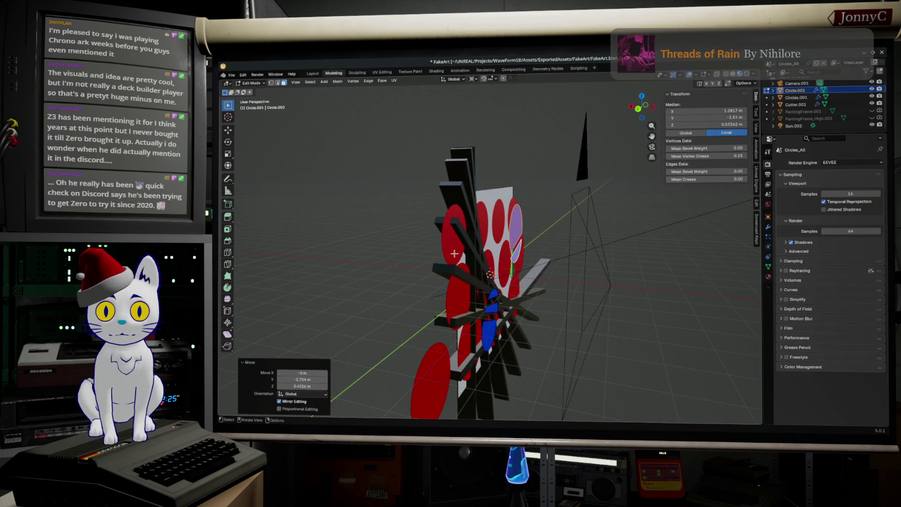
In top view, push the blue piece back along X behind the red circles.
{"action": "left_click", "coordinate": [642, 97]}
{"action": "key", "text": "g"}
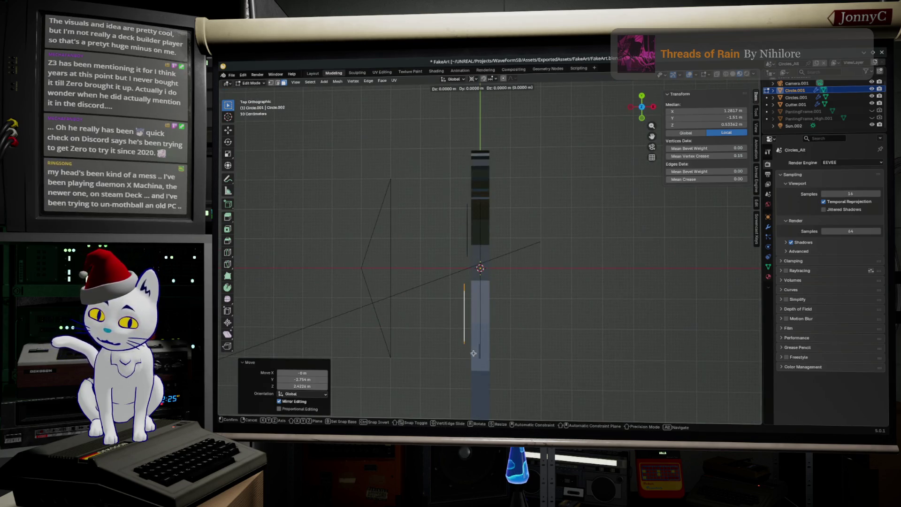
{"action": "key", "text": "x"}
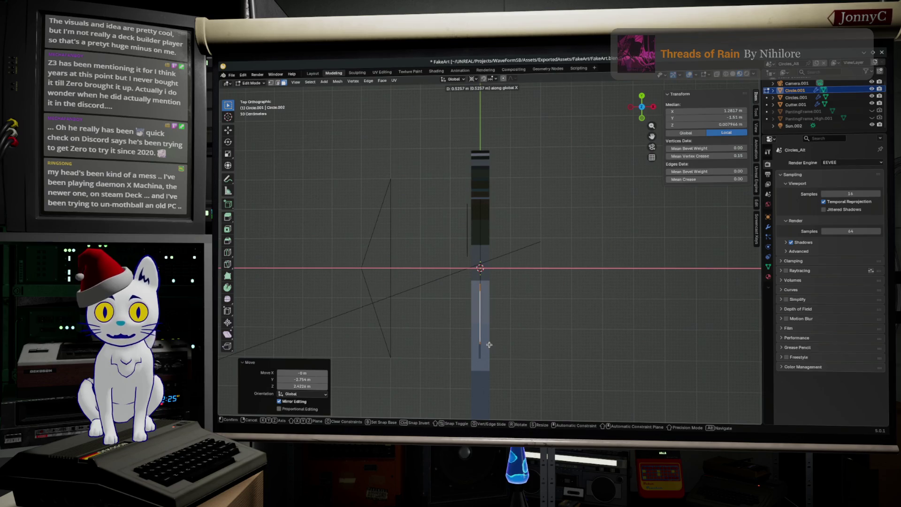
{"action": "left_click", "coordinate": [489, 344]}
{"action": "middle_click_drag", "start_coordinate": [489, 344], "coordinate": [548, 291]}
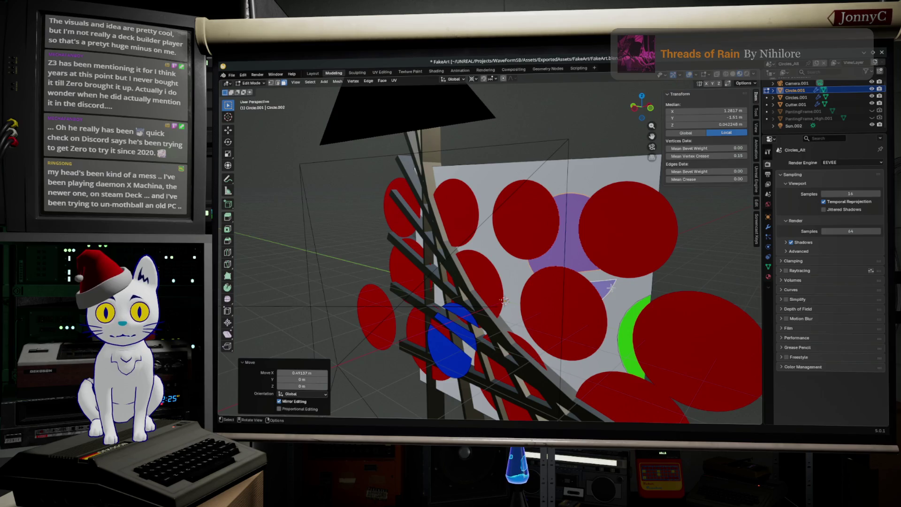
Bring the blue half-disc forward along X over the middle red circle, then select the green crescent.
{"action": "left_click", "coordinate": [607, 288]}
{"action": "key", "text": "g"}
{"action": "key", "text": "x"}
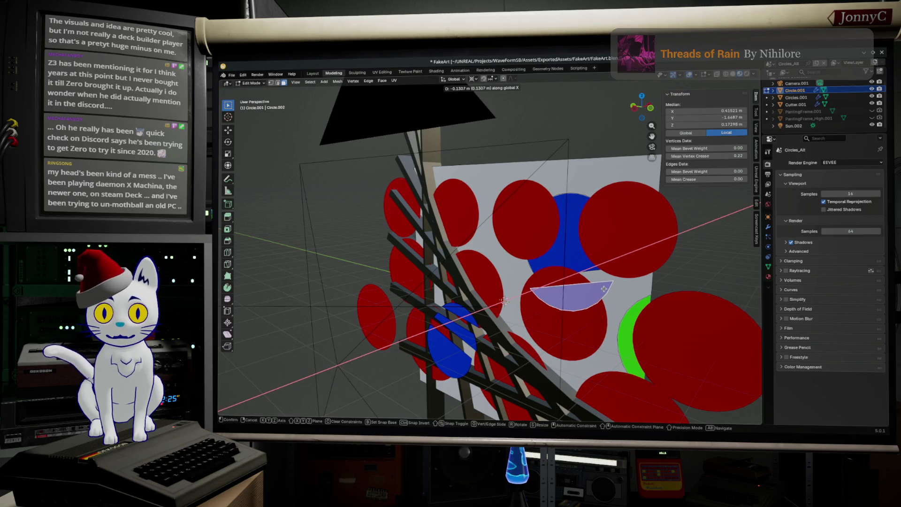
{"action": "left_click", "coordinate": [604, 288]}
{"action": "left_click", "coordinate": [622, 351]}
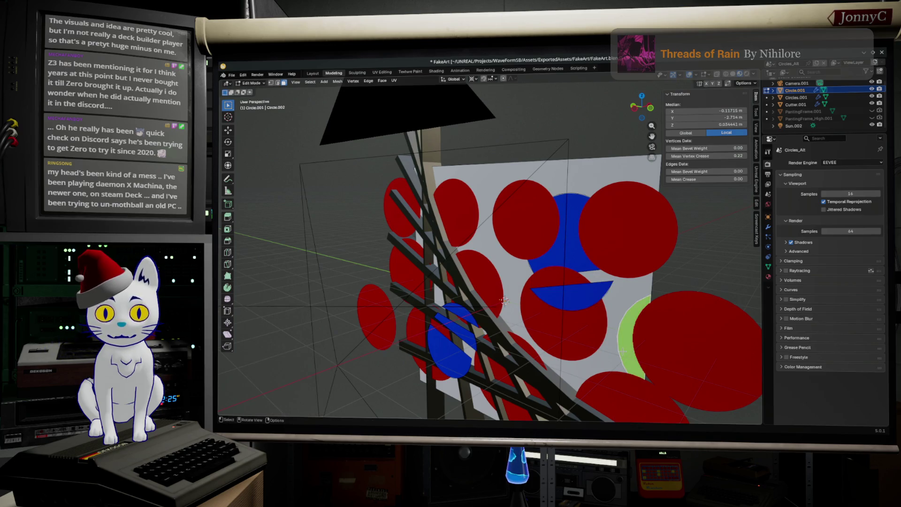
{"action": "middle_click_drag", "start_coordinate": [628, 342], "coordinate": [636, 335]}
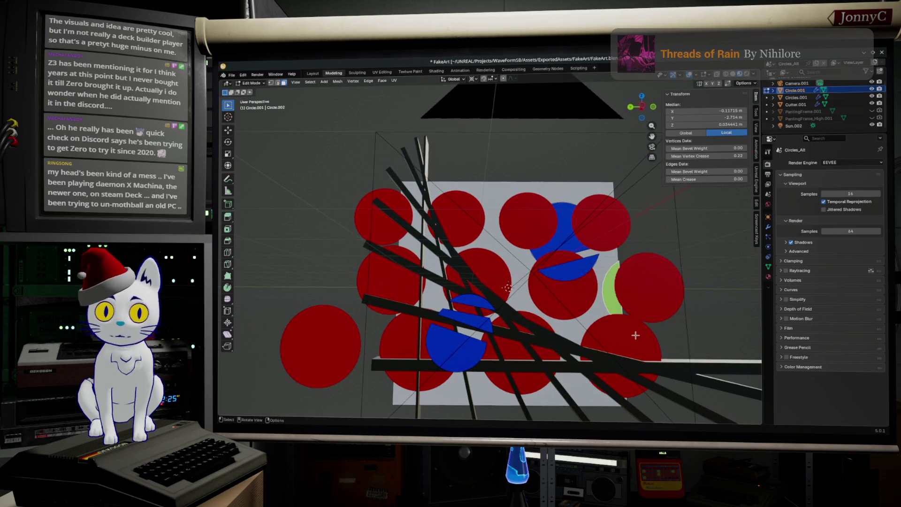
Delete the green crescent's vertices, clear the mesh selection, and return to Object Mode.
{"action": "right_click", "coordinate": [627, 187]}
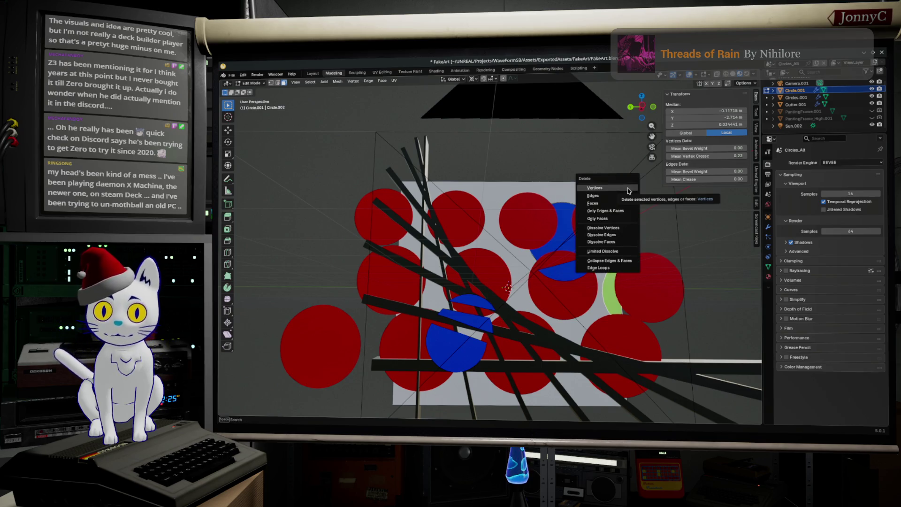
{"action": "left_click", "coordinate": [622, 290]}
{"action": "key", "text": "a"}
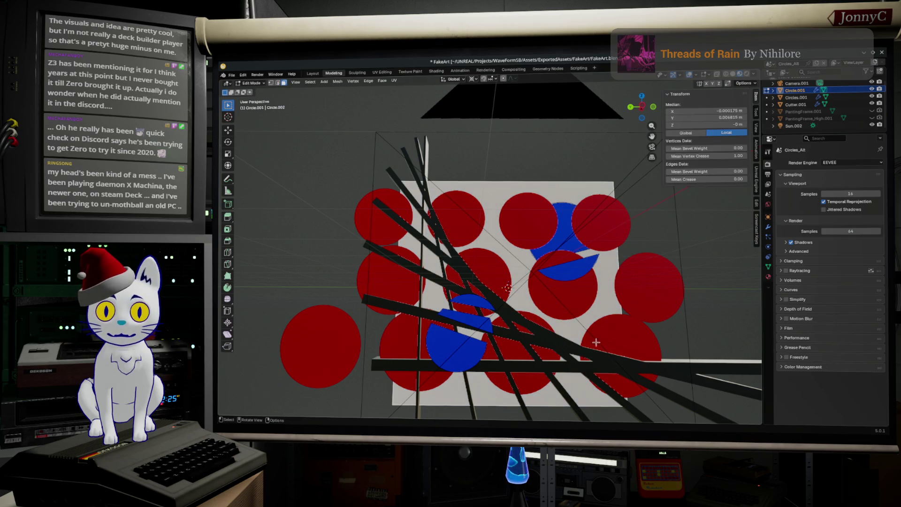
{"action": "middle_click_drag", "start_coordinate": [558, 347], "coordinate": [596, 323]}
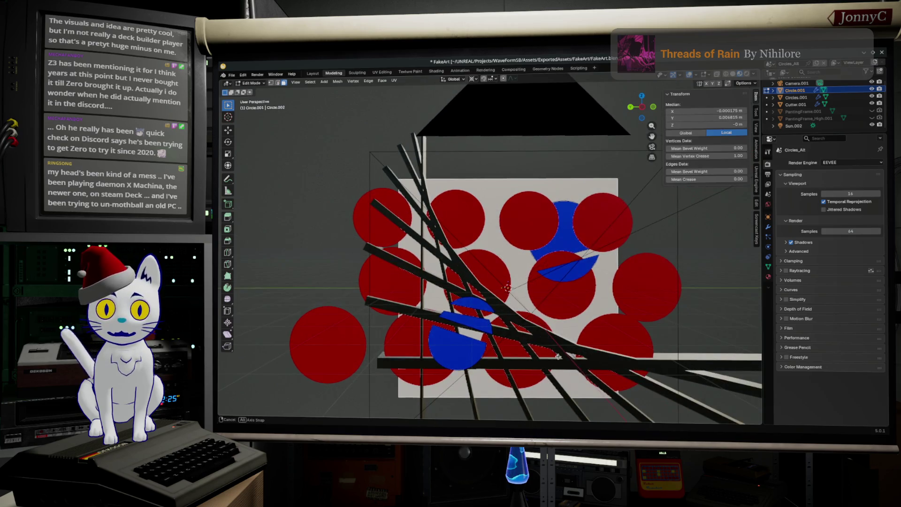
{"action": "key", "text": "alt+a"}
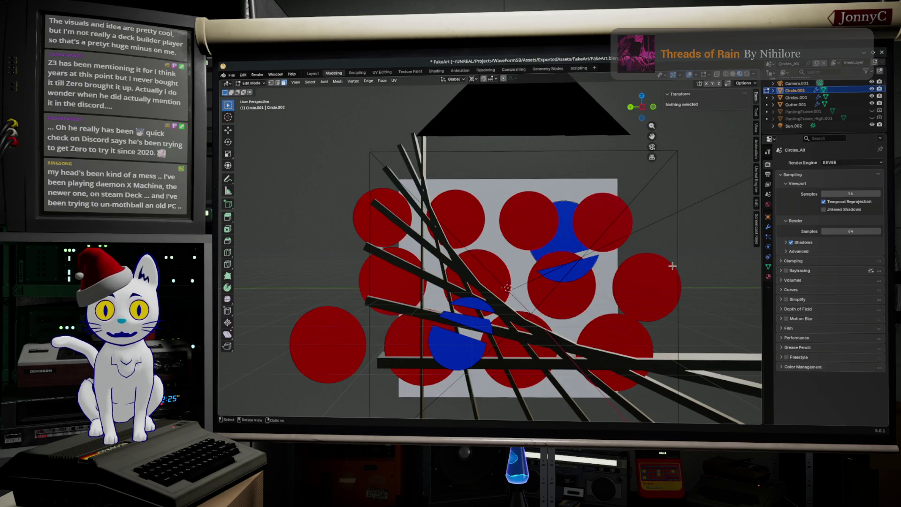
{"action": "key", "text": "Tab"}
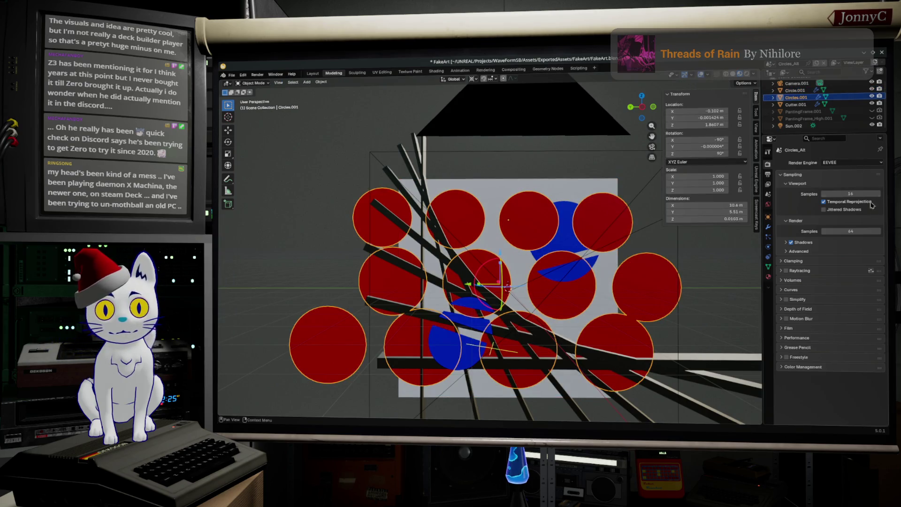
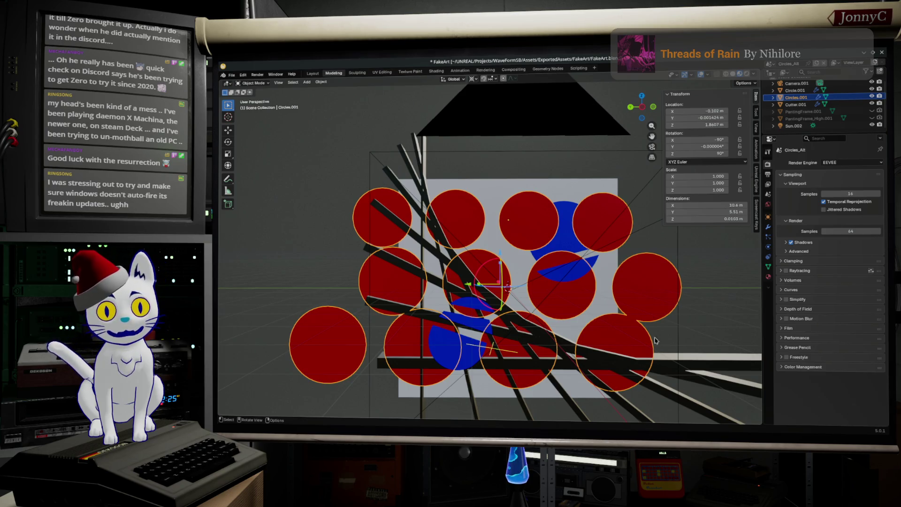
Set Array.001's Offset X to -0.040 and Z to 0.000 on Circles.001.
{"action": "left_click", "coordinate": [769, 228]}
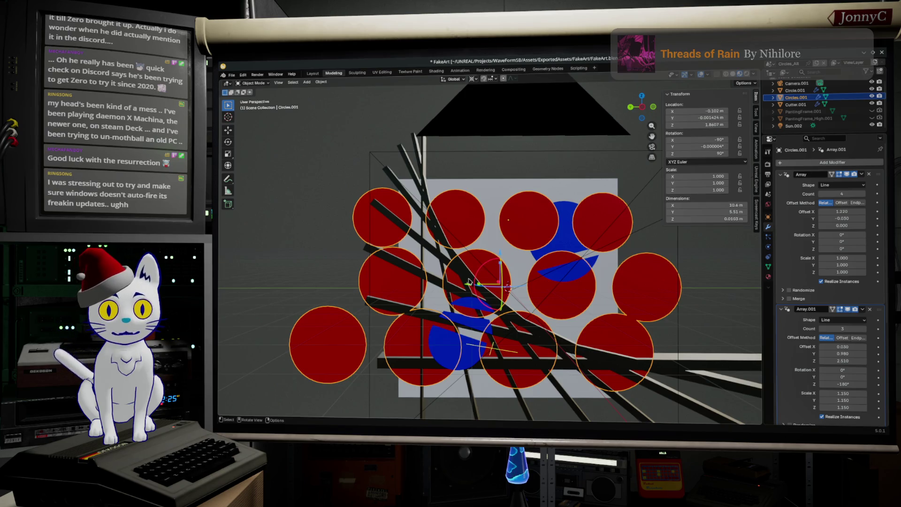
{"action": "left_click_drag", "start_coordinate": [469, 288], "coordinate": [497, 287]}
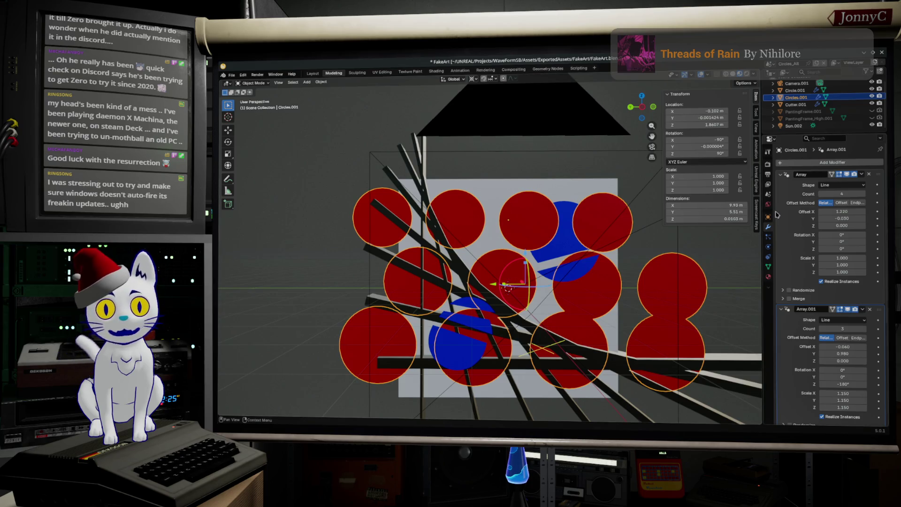
{"action": "scroll", "coordinate": [853, 286], "scroll_direction": "down", "scroll_amount": 1}
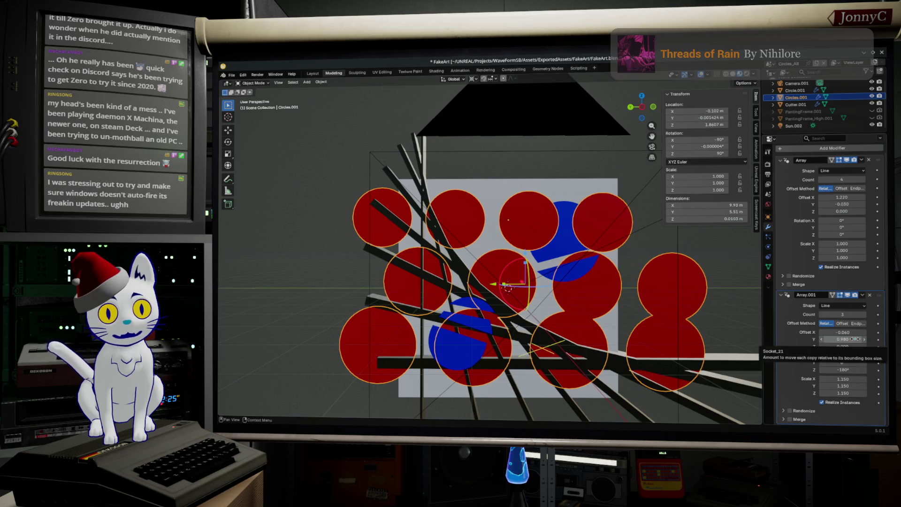
Adjust Array.001's Y/Z offsets and set its X, Y and Z scale to 1.23.
{"action": "left_click_drag", "start_coordinate": [524, 253], "coordinate": [528, 273]}
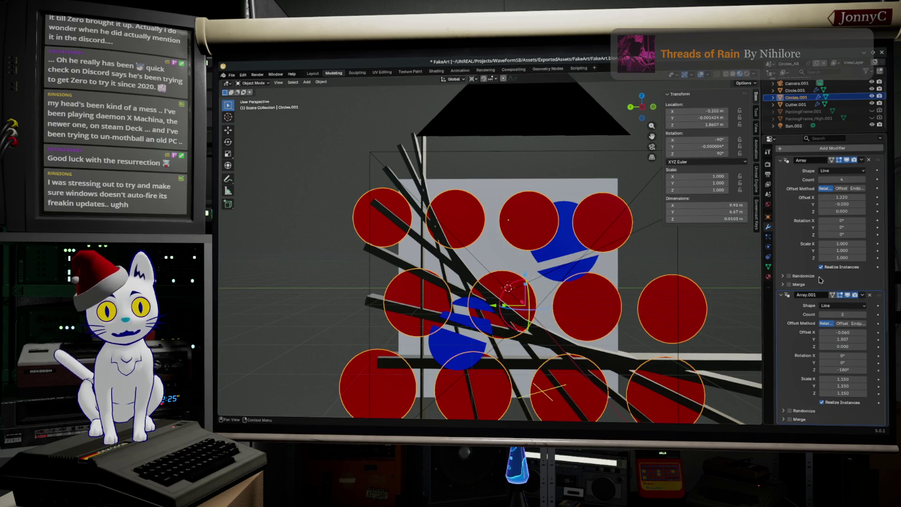
{"action": "left_click_drag", "start_coordinate": [849, 343], "coordinate": [843, 346]}
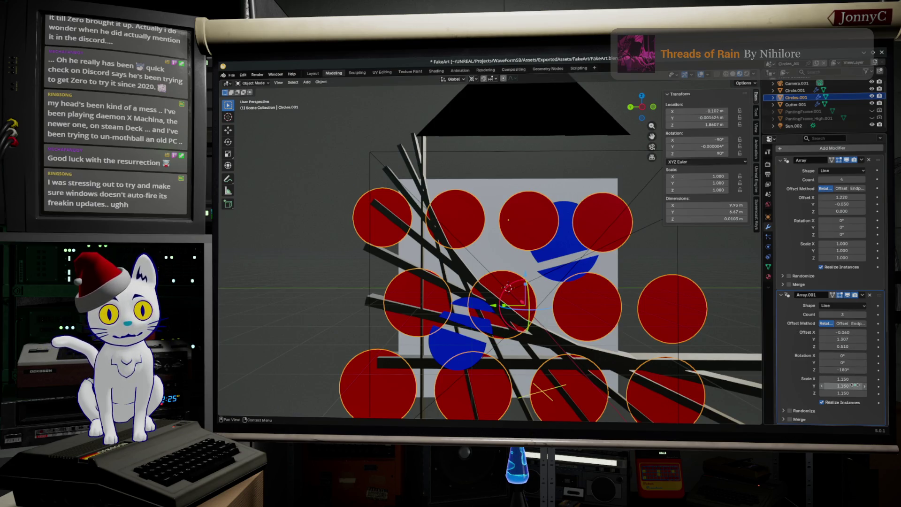
{"action": "mouse_move", "coordinate": [853, 385]}
{"action": "left_mouse_down"}
{"action": "mouse_move", "coordinate": [865, 386]}
{"action": "mouse_move", "coordinate": [855, 385]}
{"action": "left_mouse_up"}
{"action": "left_click", "coordinate": [855, 385]}
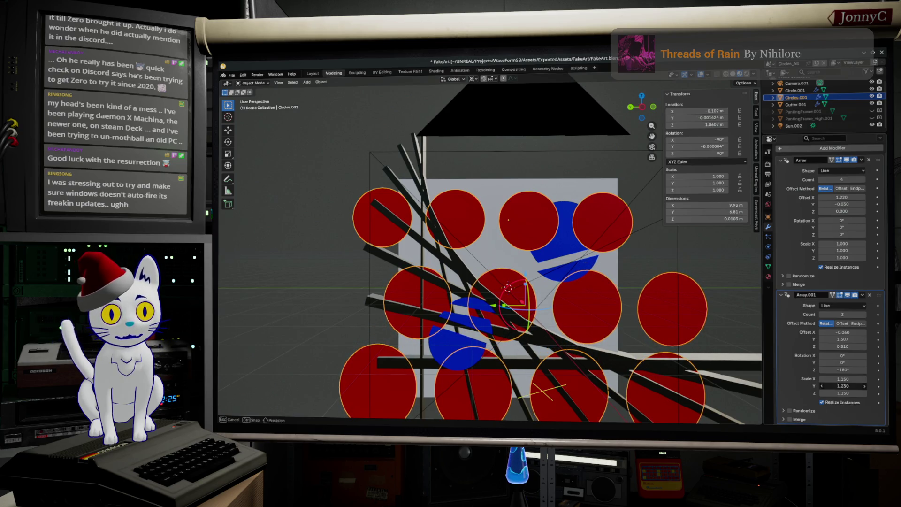
{"action": "key", "text": "Tab"}
{"action": "type", "text": "1.23"}
{"action": "left_click", "coordinate": [850, 378]}
{"action": "type", "text": "1.23"}
{"action": "key", "text": "Return"}
{"action": "left_click", "coordinate": [851, 387]}
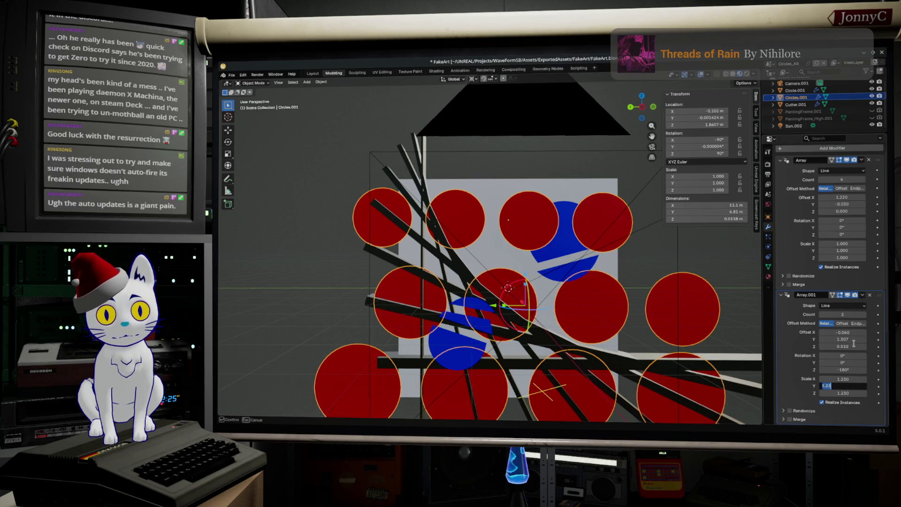
{"action": "key", "text": "Return"}
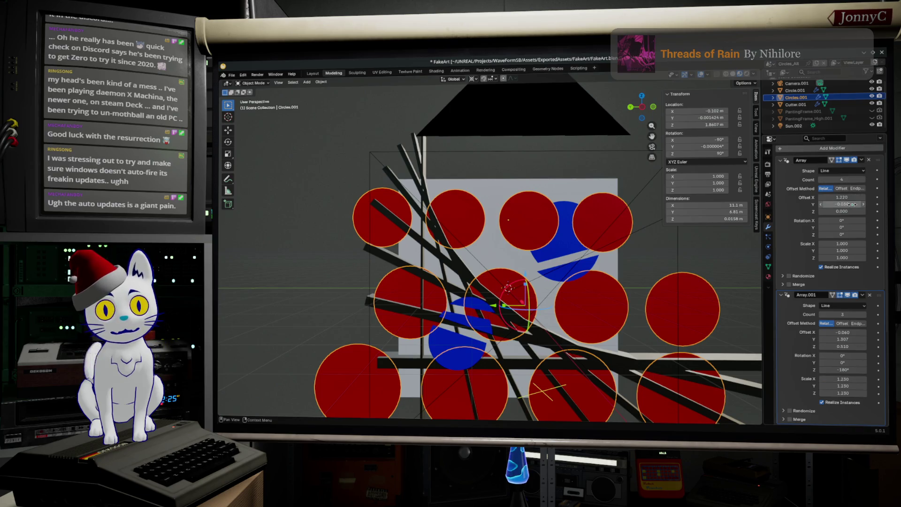
Tighten the first Array's X offset to 1.020, then select the top-right circle face in Edit Mode.
{"action": "left_click_drag", "start_coordinate": [842, 197], "coordinate": [813, 197]}
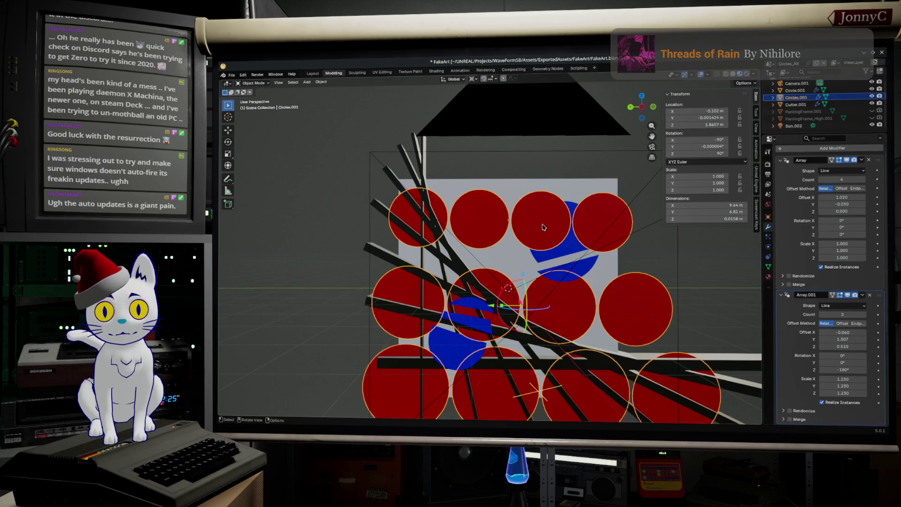
{"action": "mouse_move", "coordinate": [842, 339]}
{"action": "left_mouse_down"}
{"action": "mouse_move", "coordinate": [833, 339]}
{"action": "mouse_move", "coordinate": [842, 338]}
{"action": "left_mouse_up"}
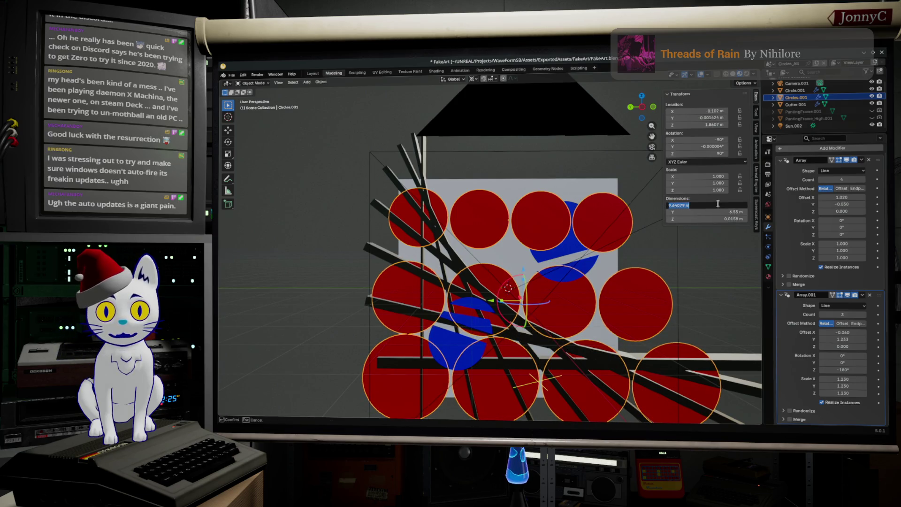
{"action": "key", "text": "Tab"}
{"action": "left_click", "coordinate": [597, 201]}
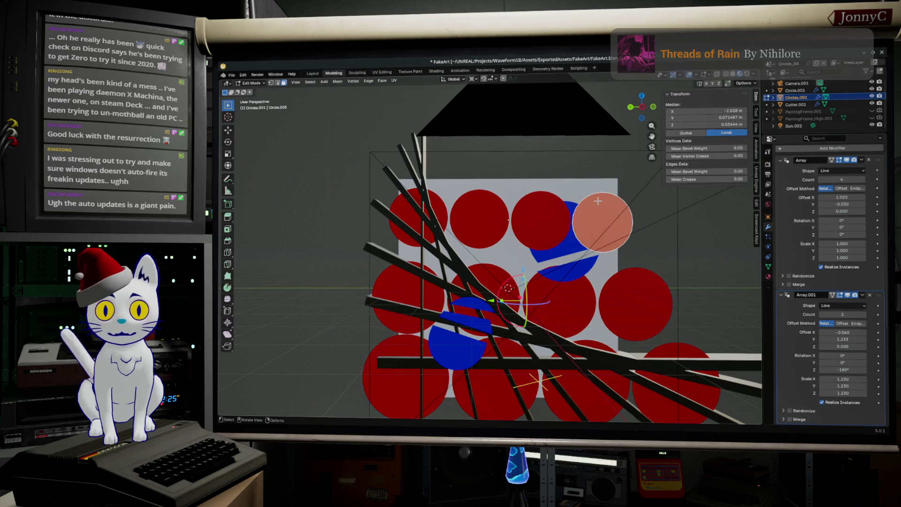
Move the Circles.001 grid up along Z in Object Mode and render the frame.
{"action": "left_click", "coordinate": [629, 219], "text": "shift"}
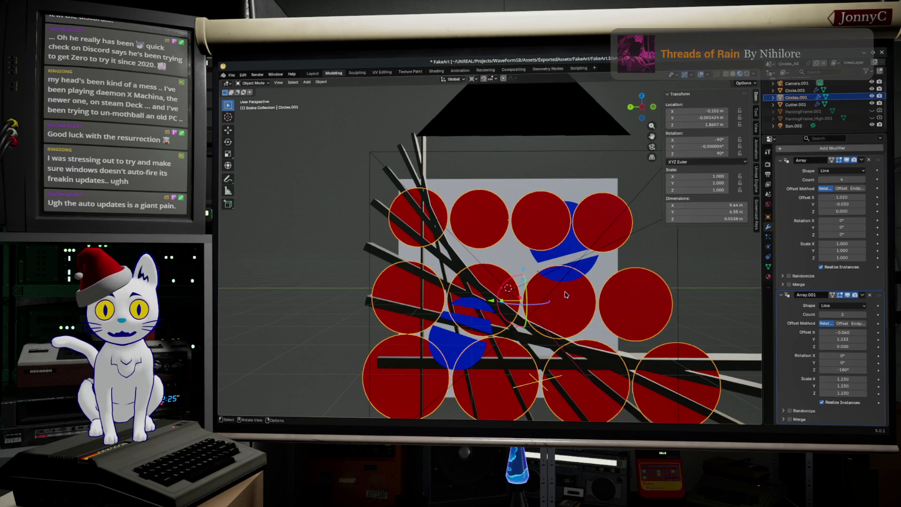
{"action": "left_click", "coordinate": [620, 224]}
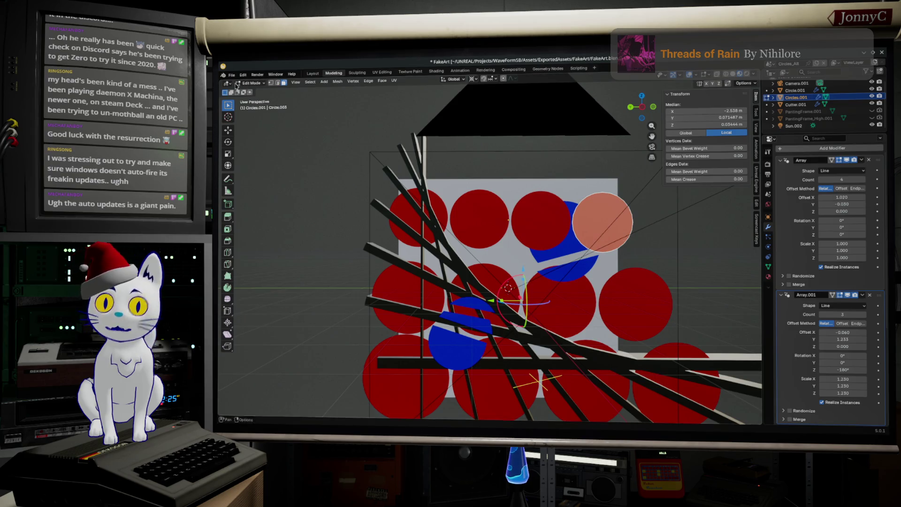
{"action": "key", "text": "Tab"}
{"action": "left_click", "coordinate": [526, 152]}
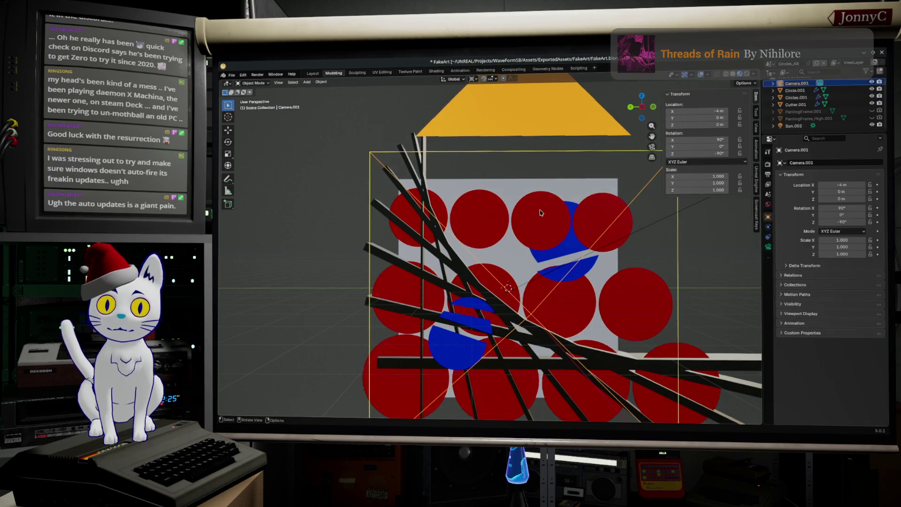
{"action": "left_click", "coordinate": [543, 226]}
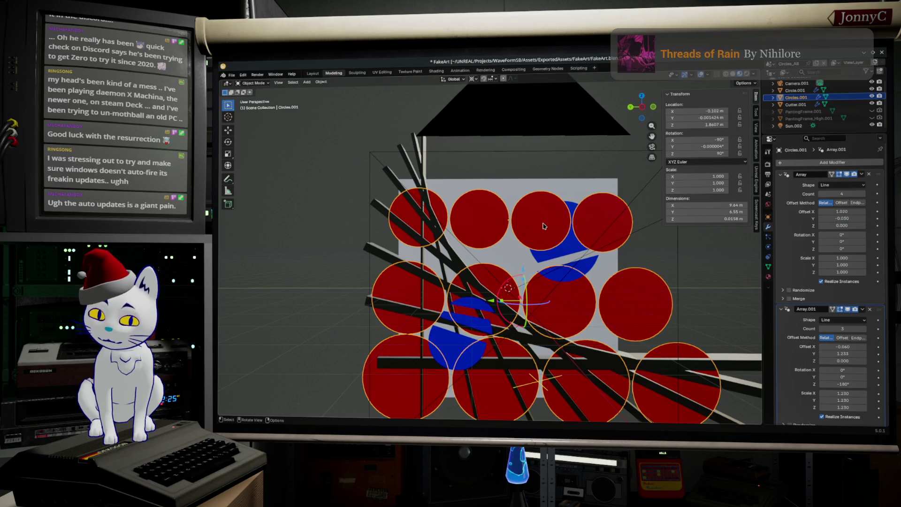
{"action": "key", "text": "g"}
{"action": "key", "text": "z"}
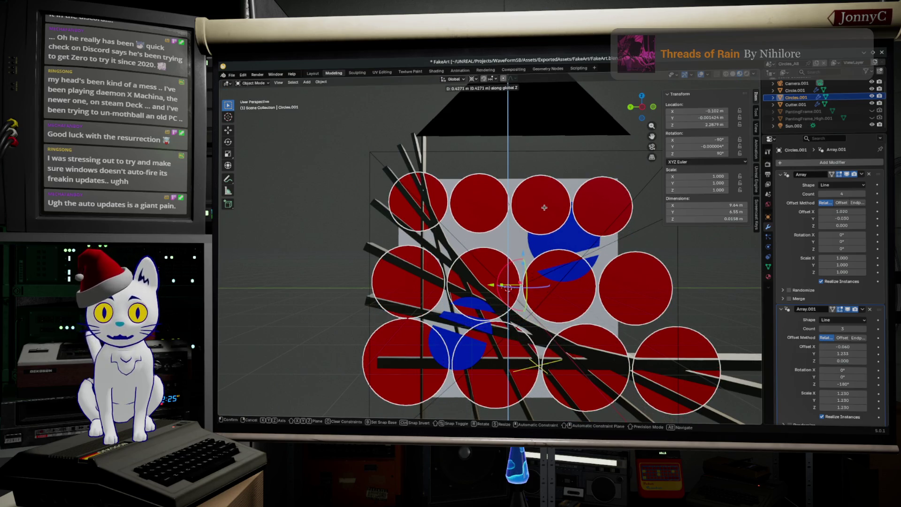
{"action": "left_click", "coordinate": [546, 210]}
{"action": "key", "text": "F12"}
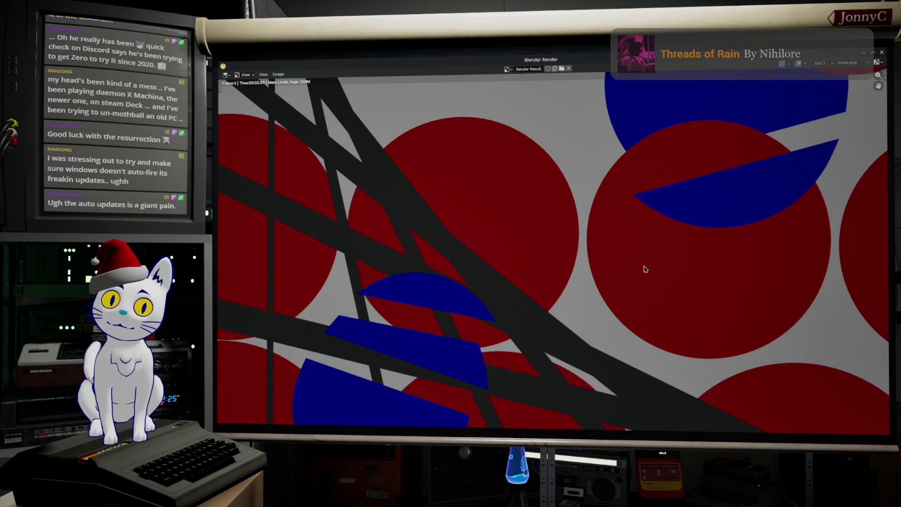
Zoom out in the Render window to view the whole circle composition.
{"action": "scroll", "coordinate": [646, 262], "scroll_direction": "down", "scroll_amount": 6}
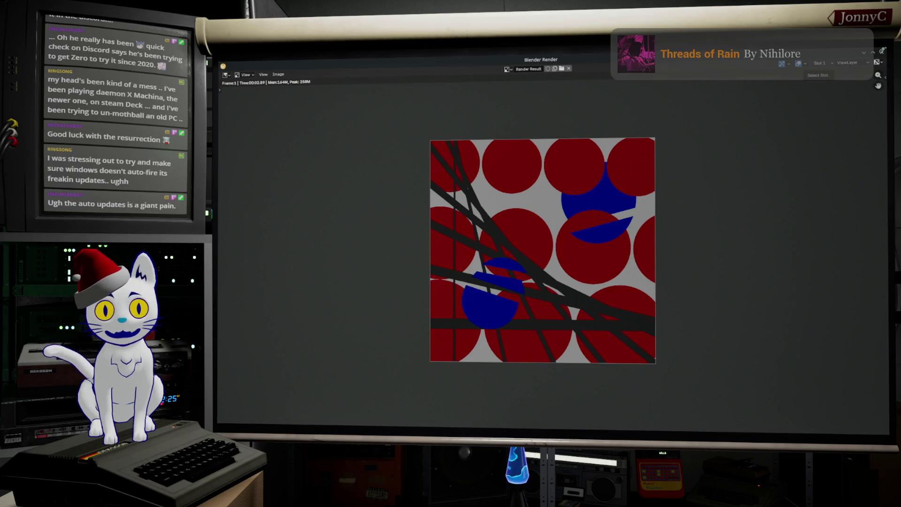
Close the render preview, clear the selection and inspect the dark cutter bars object.
{"action": "left_click", "coordinate": [882, 51]}
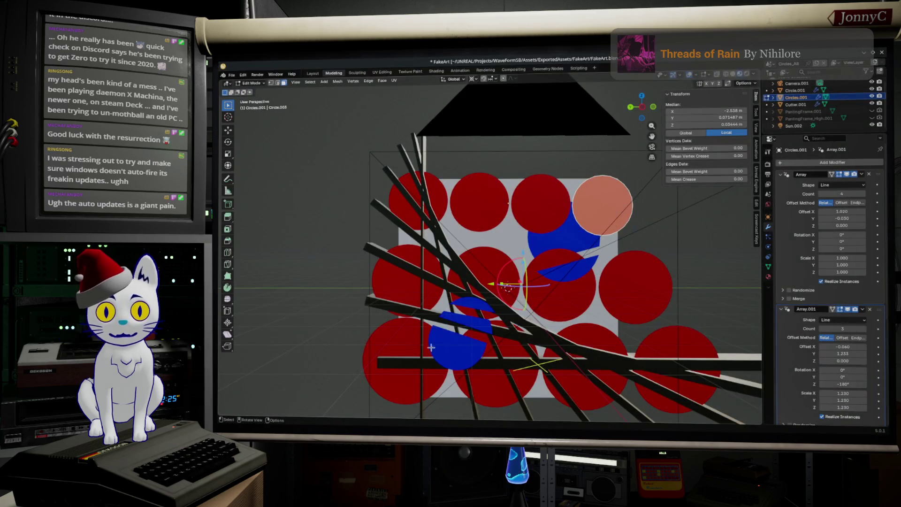
{"action": "key", "text": "alt+a"}
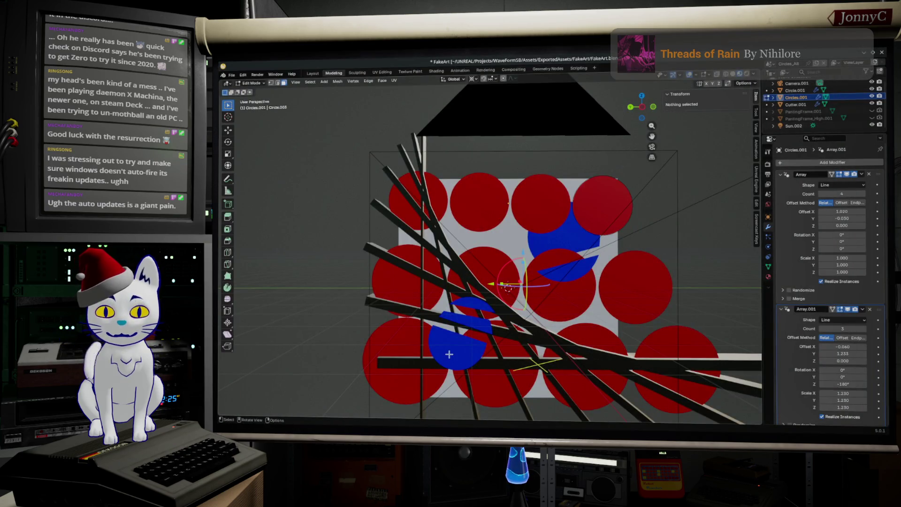
{"action": "key", "text": "Tab"}
{"action": "left_click", "coordinate": [450, 357]}
{"action": "key", "text": "Tab"}
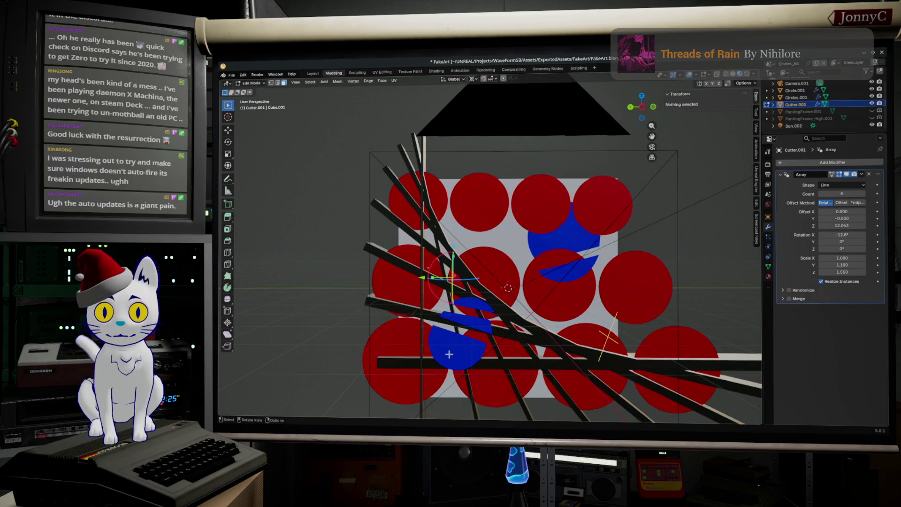
{"action": "key", "text": "Tab"}
Select the three split circle pieces, enlarge them and rotate them slightly in side view.
{"action": "left_click", "coordinate": [458, 349]}
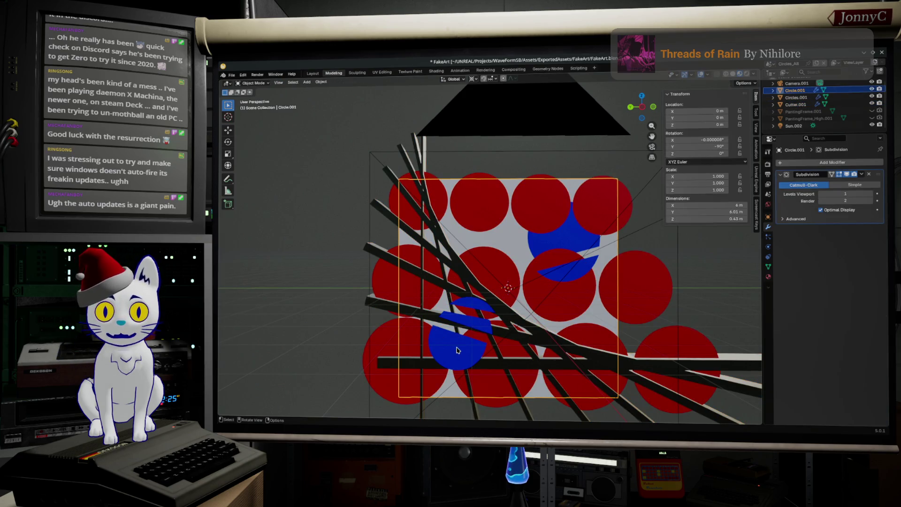
{"action": "key", "text": "Tab"}
{"action": "left_click", "coordinate": [462, 344]}
{"action": "left_click", "coordinate": [472, 324], "text": "shift"}
{"action": "left_click", "coordinate": [472, 306], "text": "shift"}
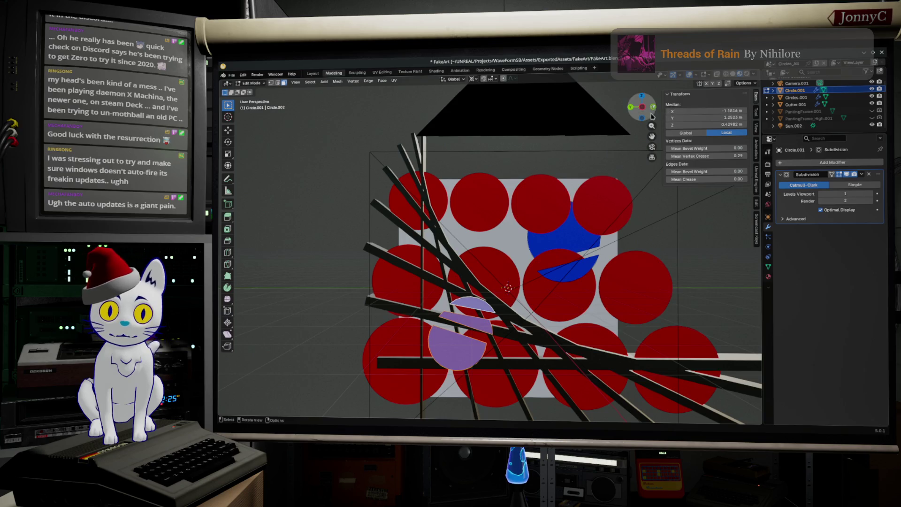
{"action": "left_click", "coordinate": [638, 109]}
{"action": "left_click", "coordinate": [639, 108]}
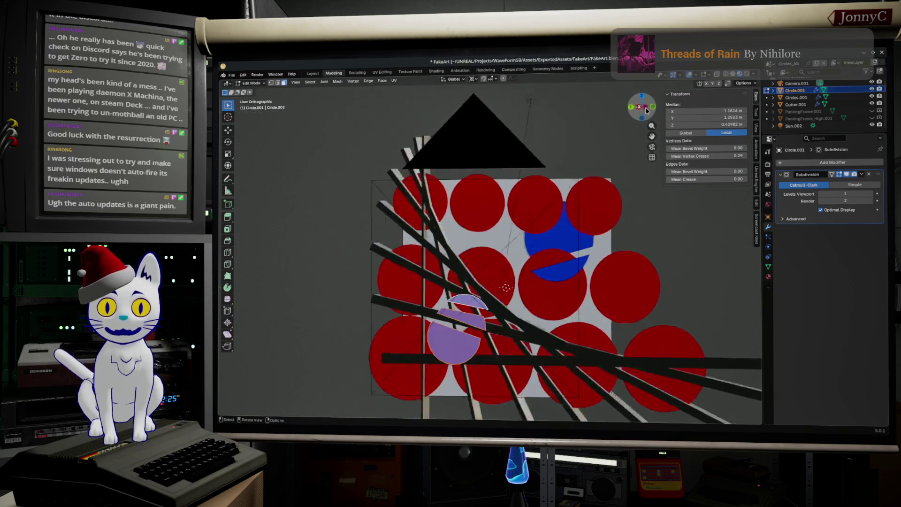
{"action": "key", "text": "s"}
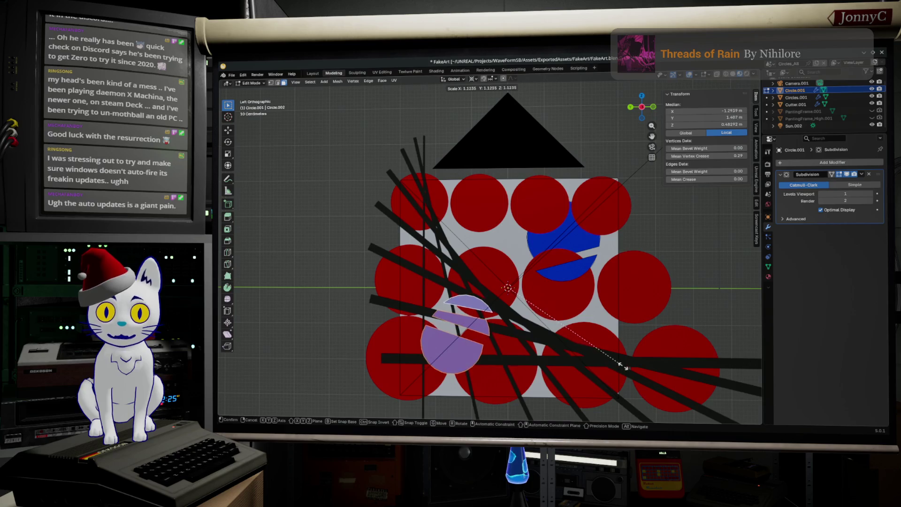
{"action": "left_click", "coordinate": [632, 365]}
{"action": "key", "text": "r"}
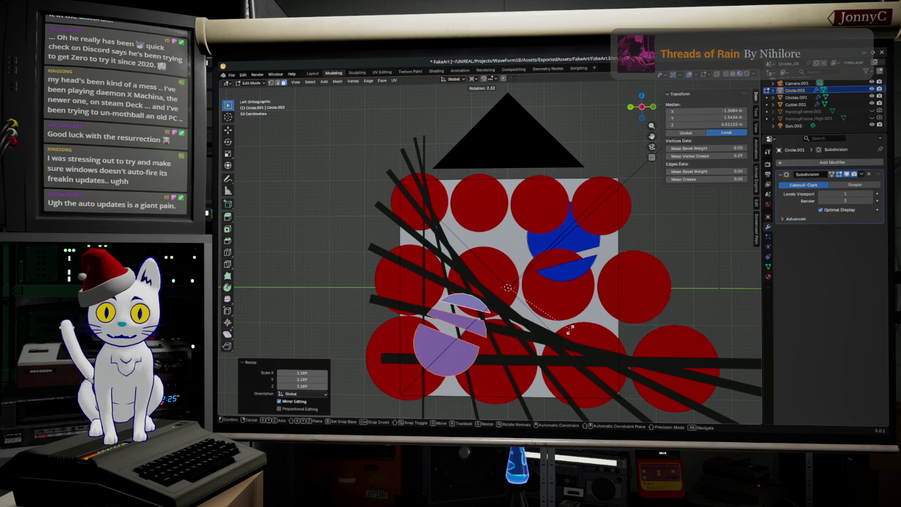
{"action": "left_click", "coordinate": [570, 330]}
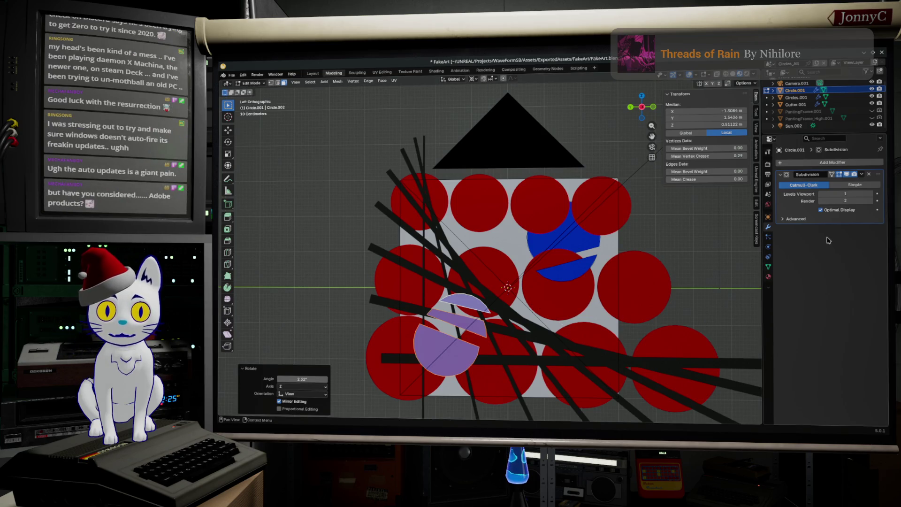
Assign the green Material.012 to the selected pieces and return to Object Mode.
{"action": "left_click", "coordinate": [768, 276]}
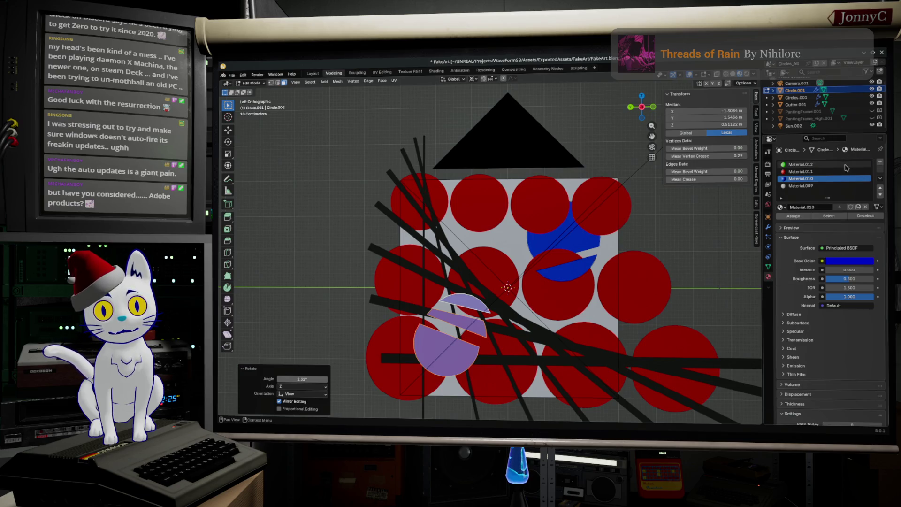
{"action": "left_click", "coordinate": [826, 165]}
{"action": "left_click", "coordinate": [798, 219]}
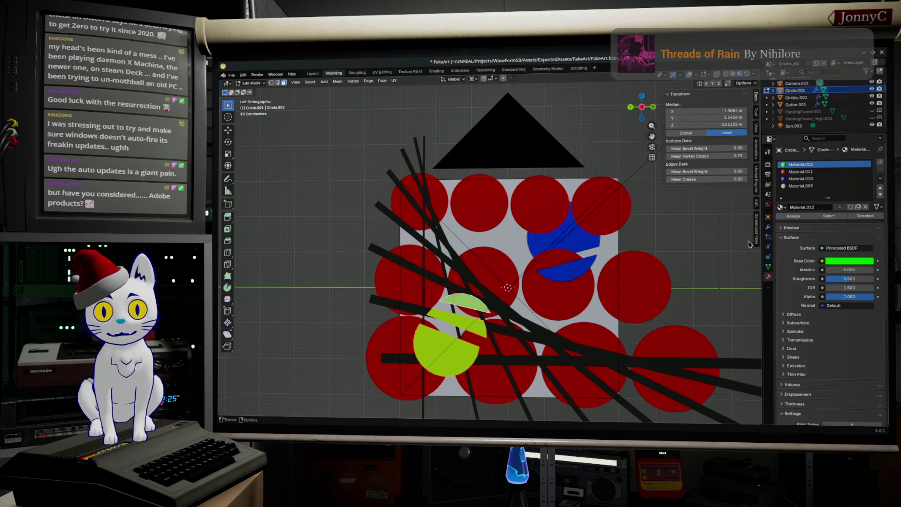
{"action": "key", "text": "Tab"}
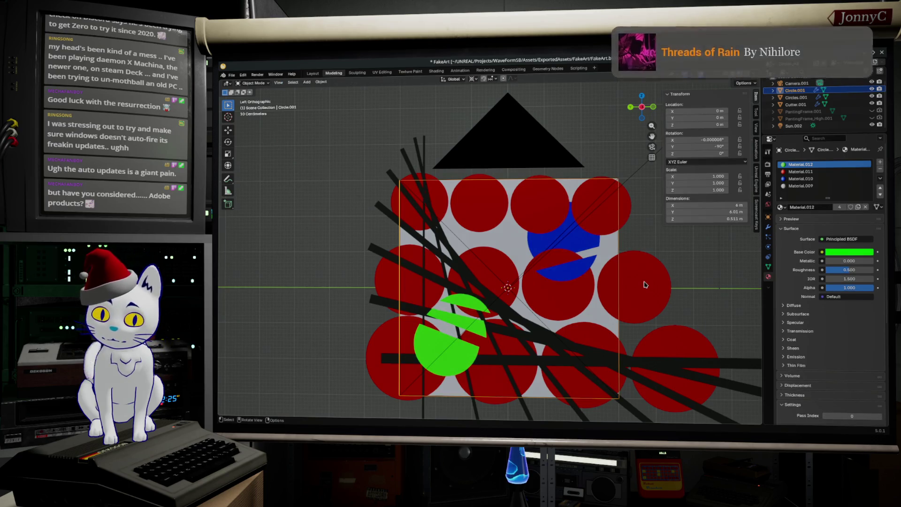
Render the frame with the green circle pieces.
{"action": "key", "text": "F12"}
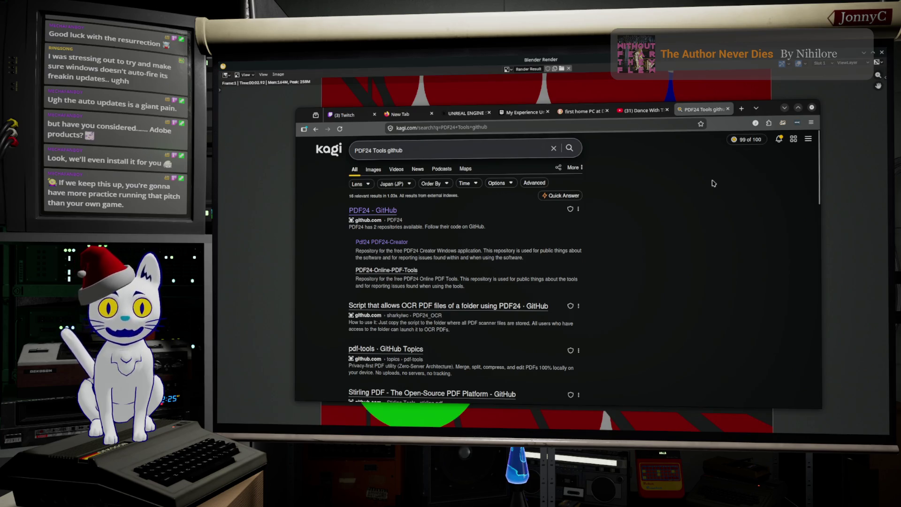
Open the PDF24 GitHub and PDF24 Tools results in new tabs and scroll the Tools page.
{"action": "middle_click", "coordinate": [379, 211]}
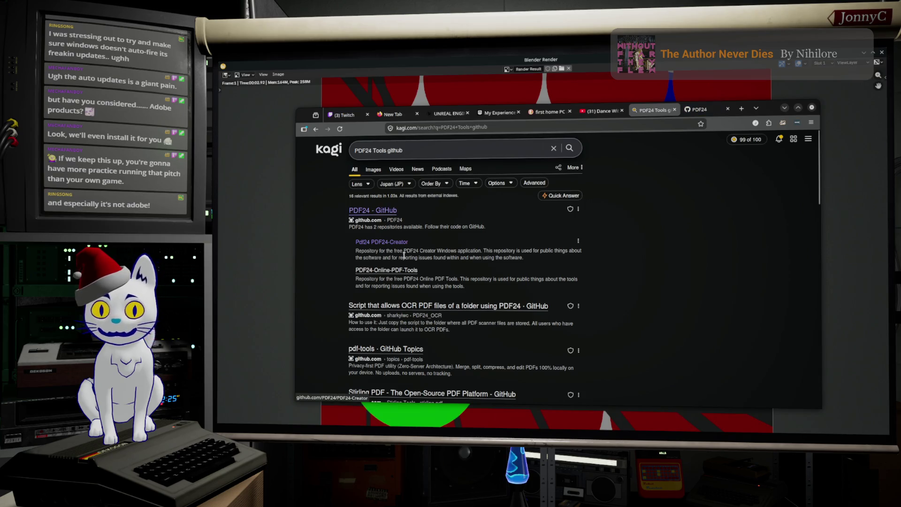
{"action": "scroll", "coordinate": [406, 256], "scroll_direction": "down", "scroll_amount": 4}
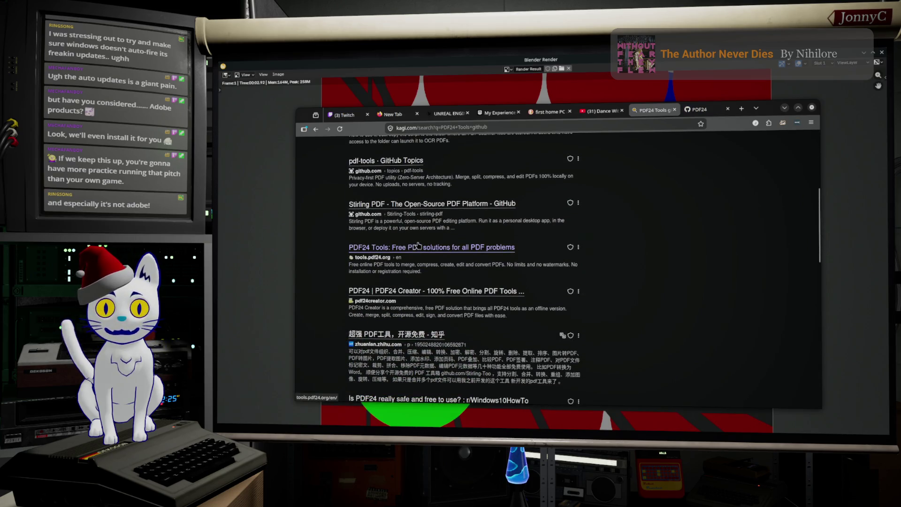
{"action": "middle_click", "coordinate": [416, 249]}
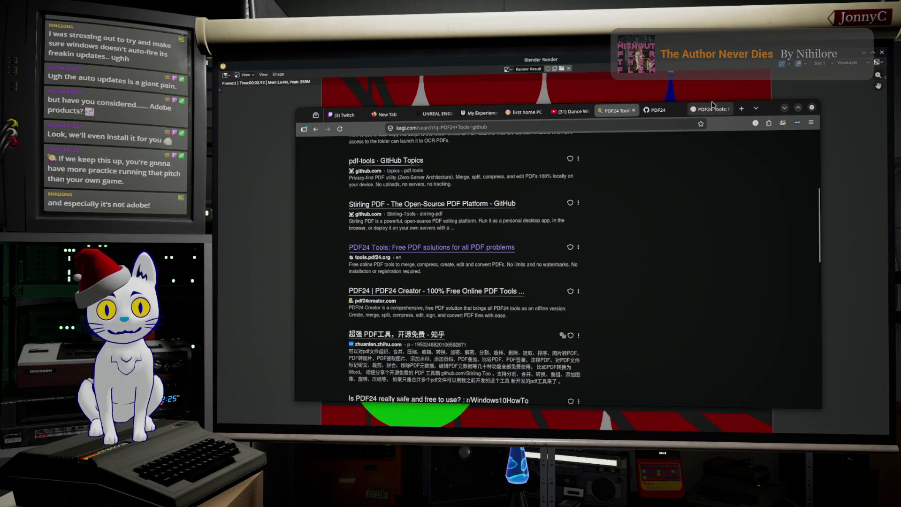
{"action": "left_click", "coordinate": [711, 110]}
{"action": "left_click_drag", "start_coordinate": [679, 107], "coordinate": [668, 108]}
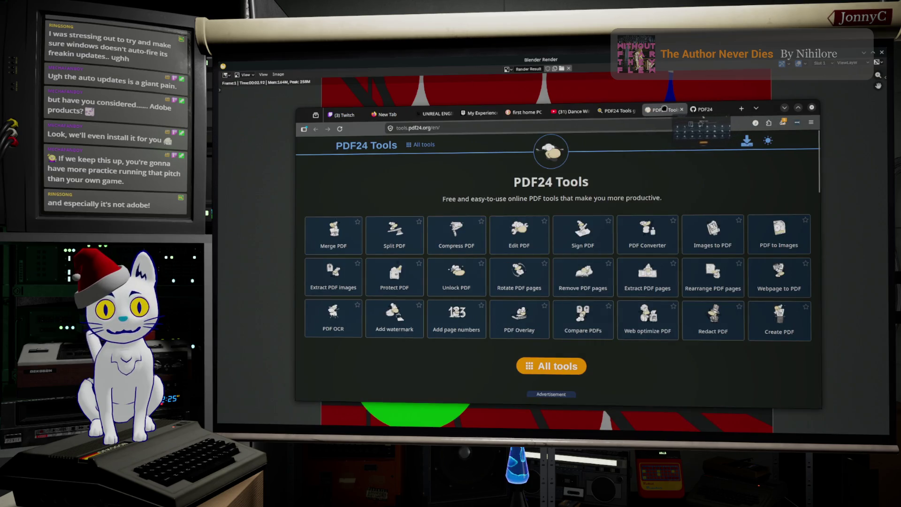
{"action": "scroll", "coordinate": [645, 278], "scroll_direction": "down", "scroll_amount": 5}
{"action": "scroll", "coordinate": [645, 278], "scroll_direction": "down", "scroll_amount": 2}
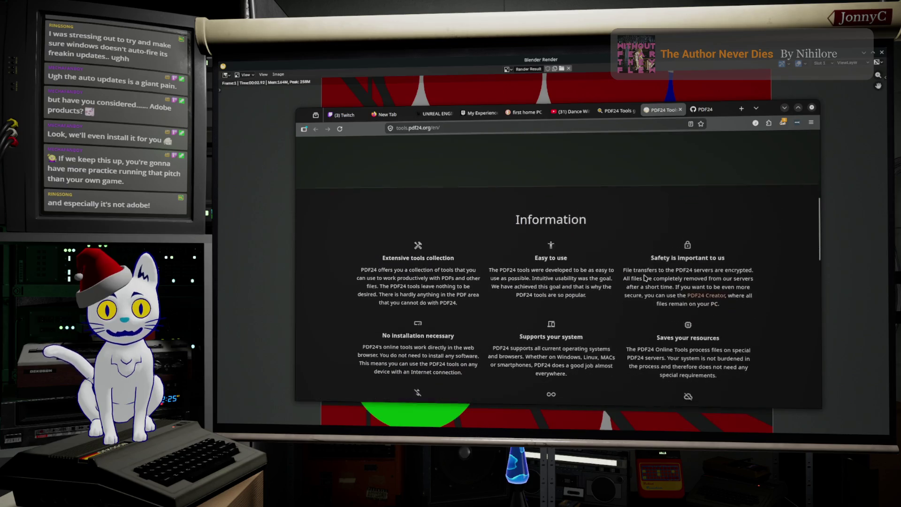
{"action": "scroll", "coordinate": [612, 320], "scroll_direction": "down", "scroll_amount": 4}
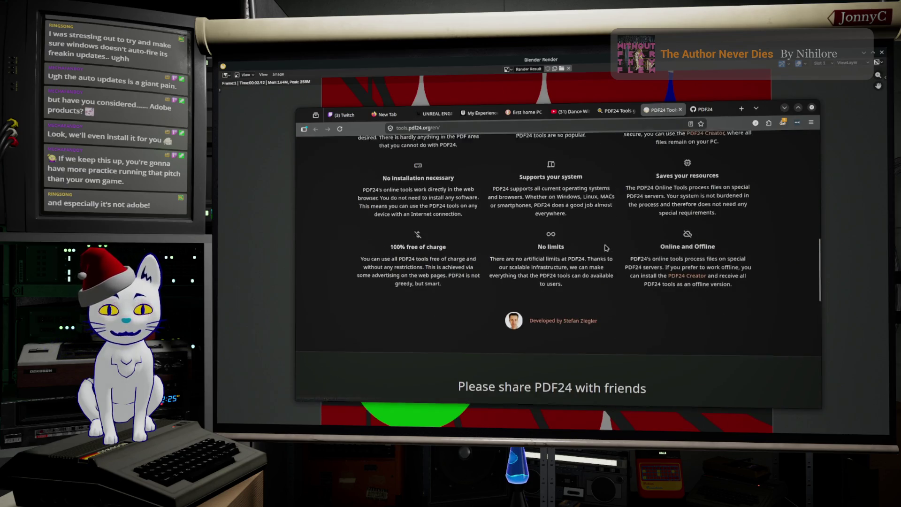
{"action": "scroll", "coordinate": [610, 318], "scroll_direction": "up", "scroll_amount": 3}
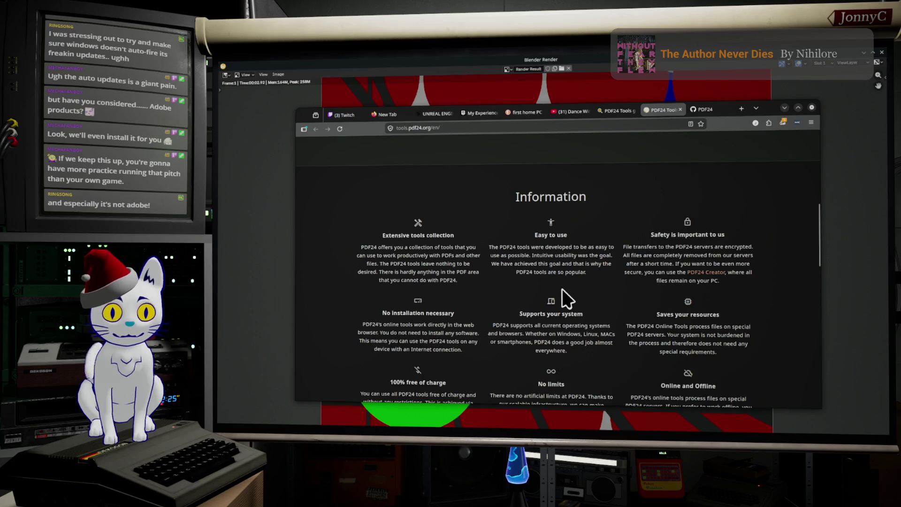
{"action": "scroll", "coordinate": [562, 288], "scroll_direction": "up", "scroll_amount": 5}
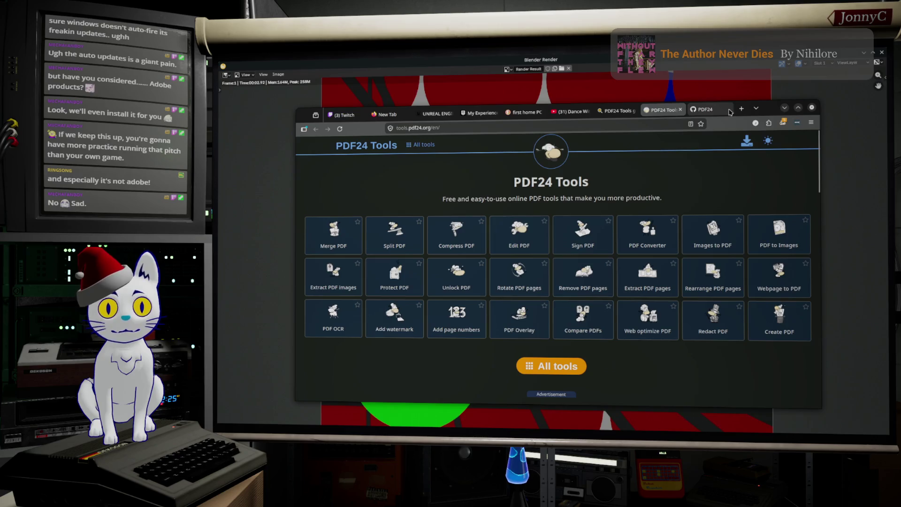
Look over the GitHub page, then select the tools.pdf24.org address and move the Tools tab first.
{"action": "left_click", "coordinate": [713, 115]}
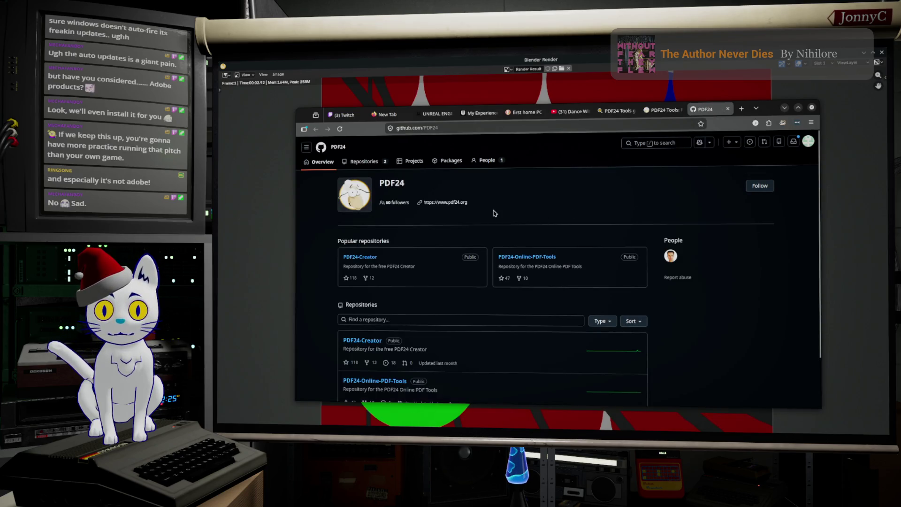
{"action": "left_click", "coordinate": [664, 112]}
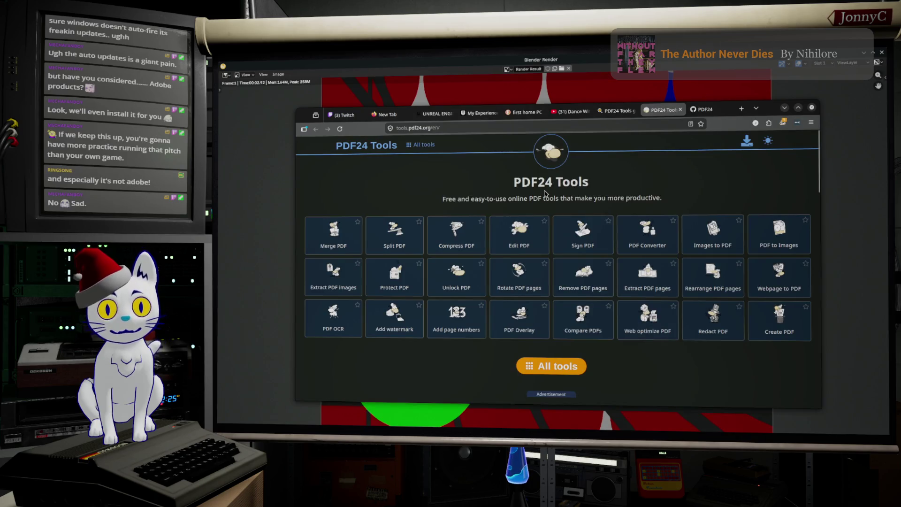
{"action": "left_click", "coordinate": [445, 128]}
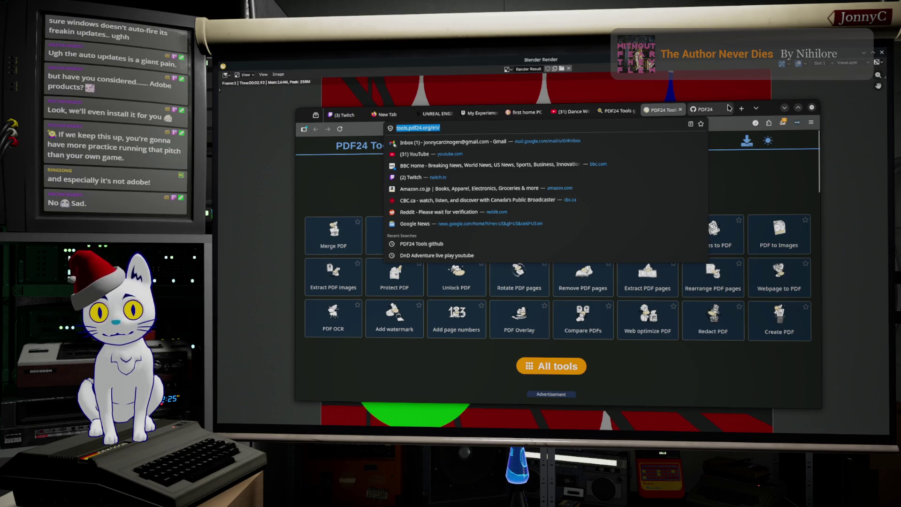
{"action": "key", "text": "Escape"}
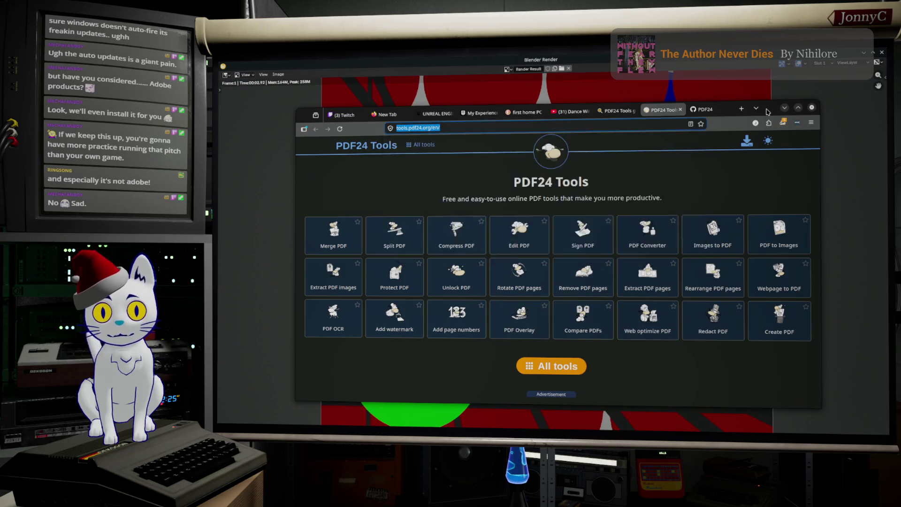
{"action": "left_click", "coordinate": [784, 107]}
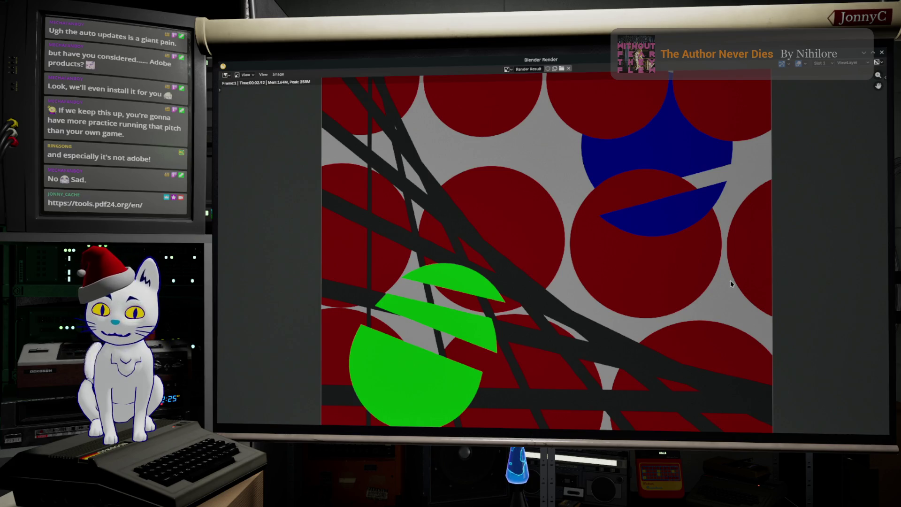
Zoom the Render Result in and out to inspect it, then close the render window.
{"action": "scroll", "coordinate": [731, 283], "scroll_direction": "down", "scroll_amount": 3}
{"action": "scroll", "coordinate": [730, 283], "scroll_direction": "up", "scroll_amount": 1}
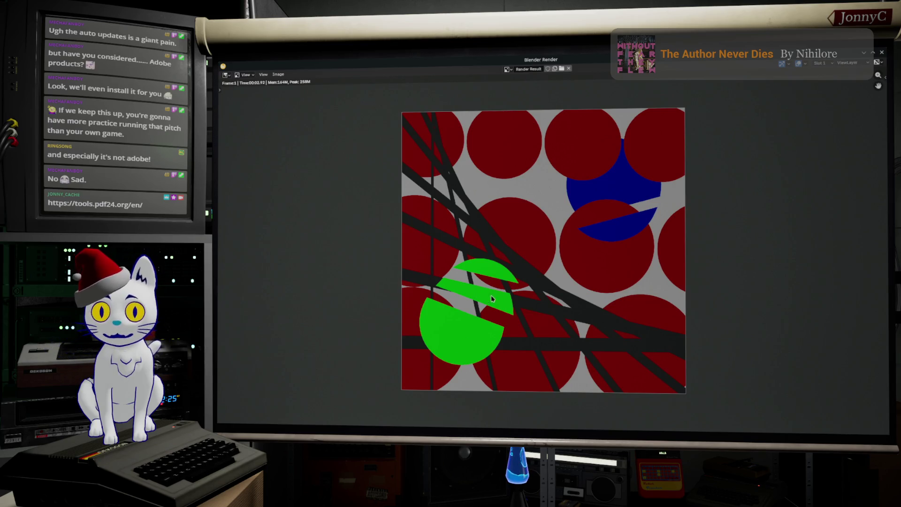
{"action": "scroll", "coordinate": [493, 295], "scroll_direction": "down", "scroll_amount": 1}
{"action": "scroll", "coordinate": [493, 294], "scroll_direction": "up", "scroll_amount": 1}
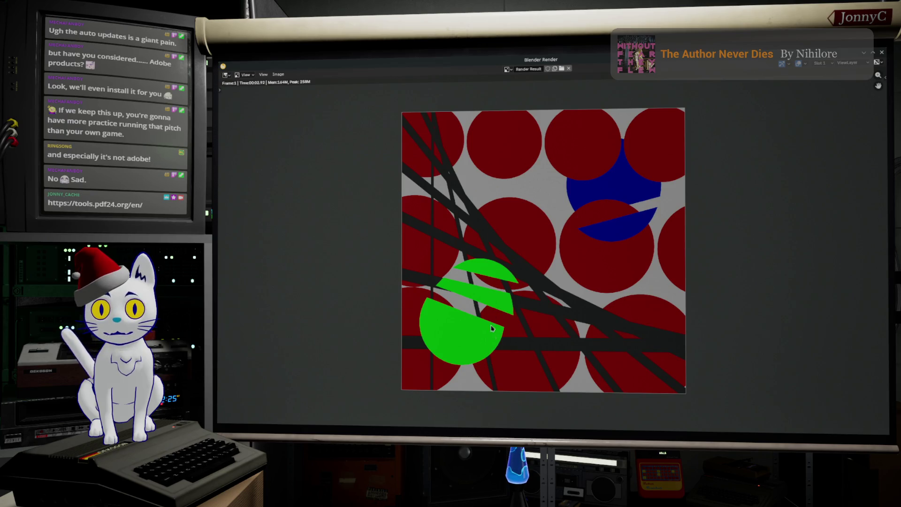
{"action": "left_click", "coordinate": [883, 50]}
Rotate the three green pieces around their Bounding Box Center pivot, deselect, and render the frame.
{"action": "key", "text": "Tab"}
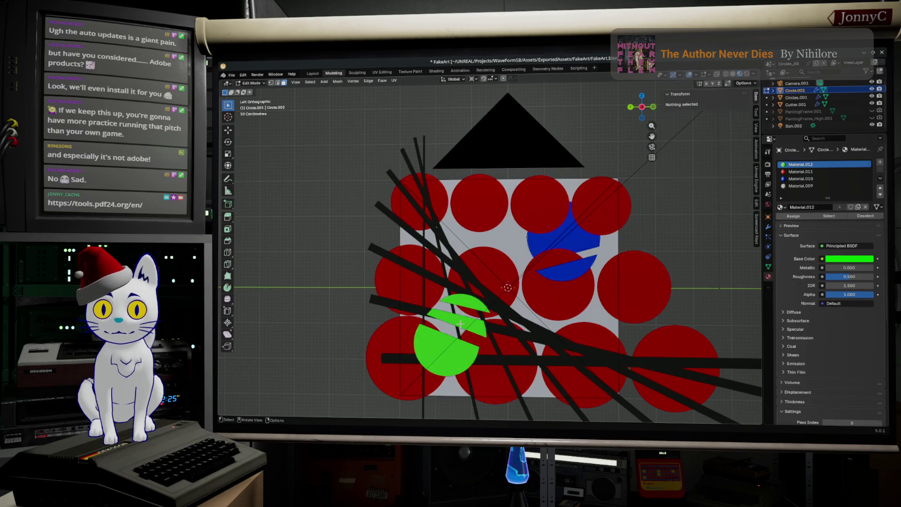
{"action": "left_click", "coordinate": [461, 330]}
{"action": "left_click", "coordinate": [434, 360]}
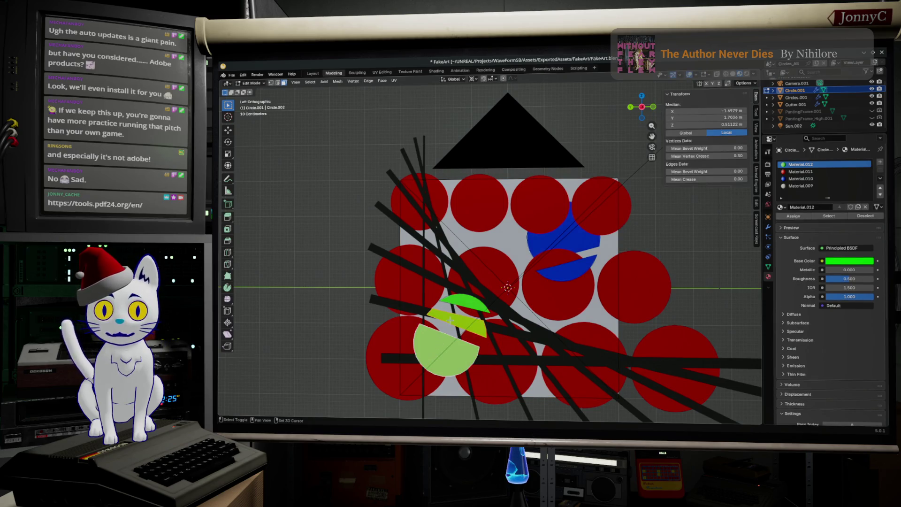
{"action": "left_click", "coordinate": [464, 306]}
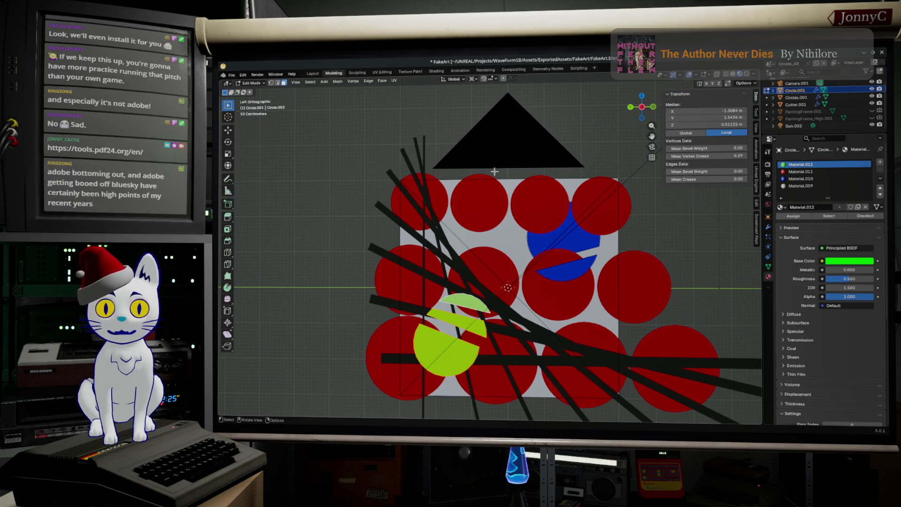
{"action": "left_click", "coordinate": [473, 79]}
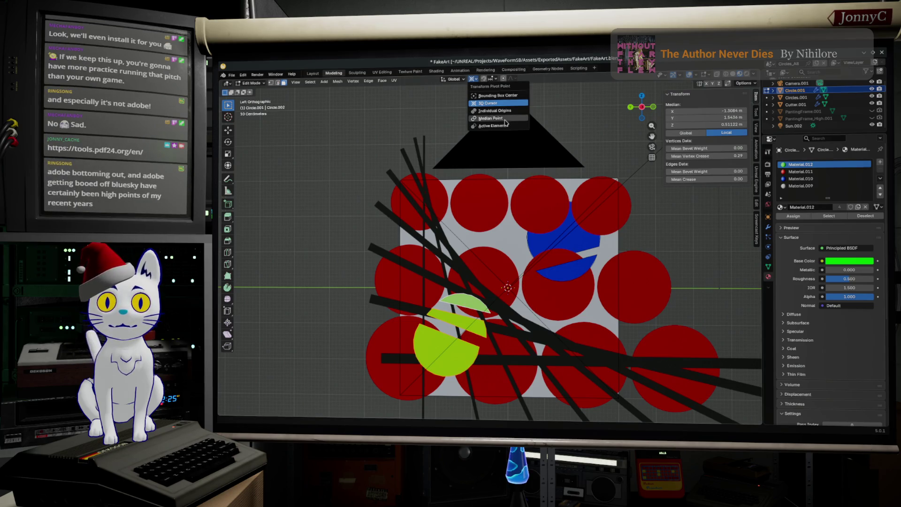
{"action": "left_click", "coordinate": [517, 97]}
{"action": "key", "text": "r"}
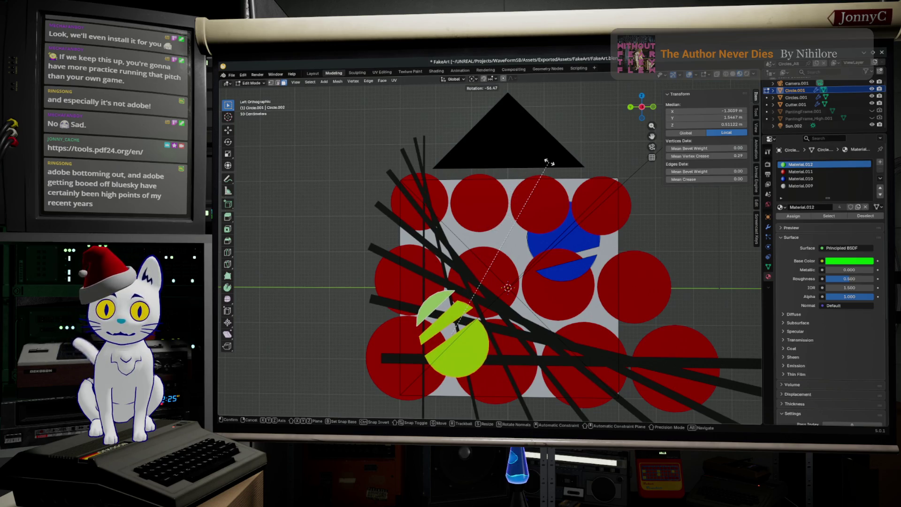
{"action": "left_click", "coordinate": [548, 161]}
{"action": "left_click", "coordinate": [620, 176]}
{"action": "key", "text": "F12"}
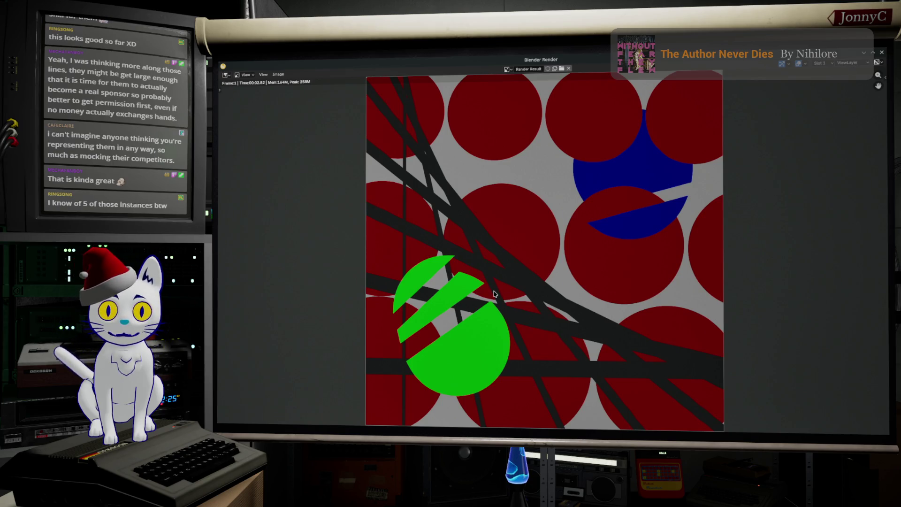
{"action": "scroll", "coordinate": [494, 295], "scroll_direction": "down", "scroll_amount": 2}
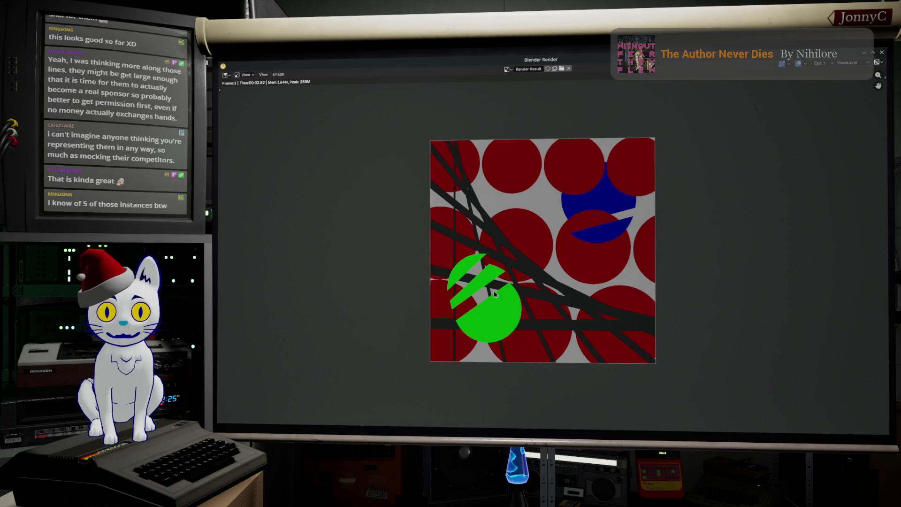
{"action": "scroll", "coordinate": [494, 294], "scroll_direction": "up", "scroll_amount": 1}
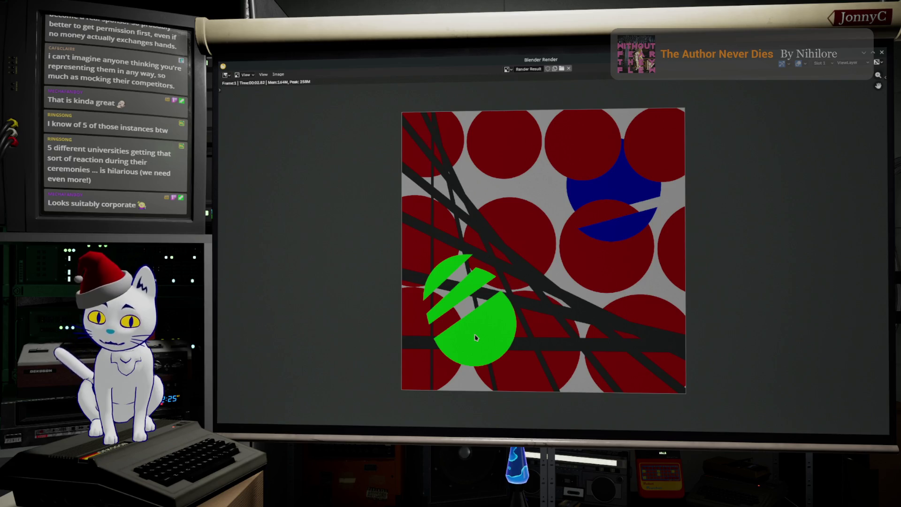
{"action": "key", "text": "F12"}
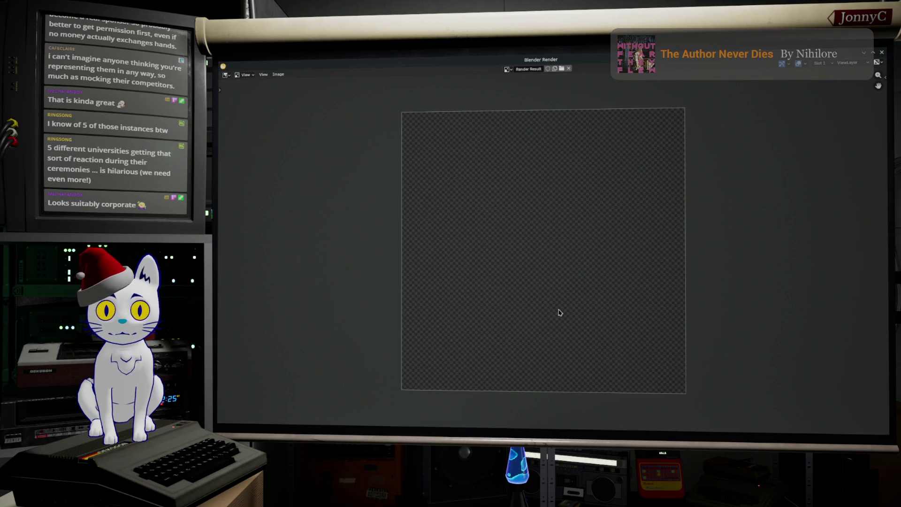
Move the three green circle pieces up-left, then render and fit the whole image in view.
{"action": "left_click", "coordinate": [883, 55]}
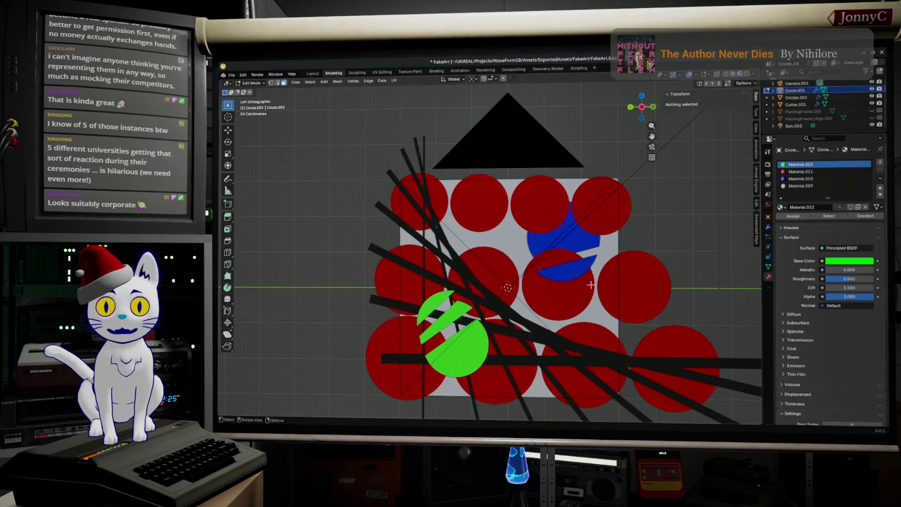
{"action": "left_click", "coordinate": [460, 347]}
{"action": "left_click", "coordinate": [450, 312], "text": "shift"}
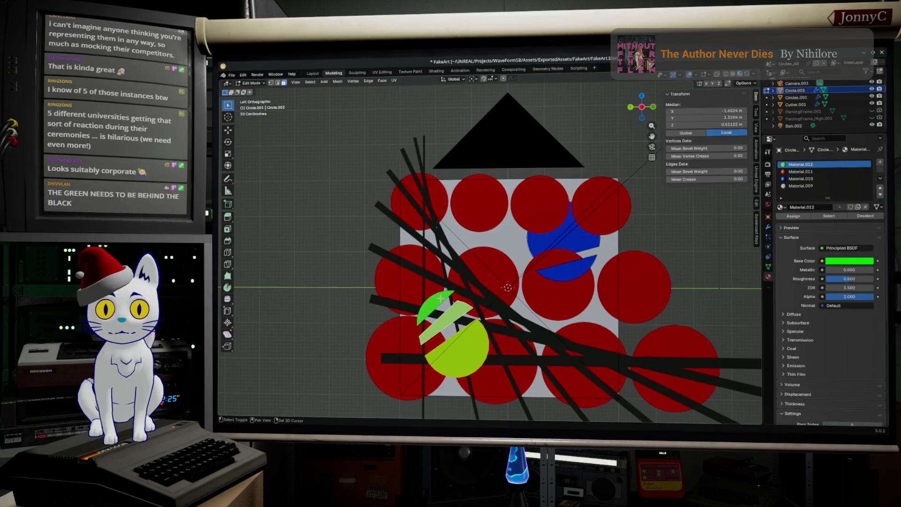
{"action": "left_click", "coordinate": [440, 298], "text": "shift"}
{"action": "key", "text": "g"}
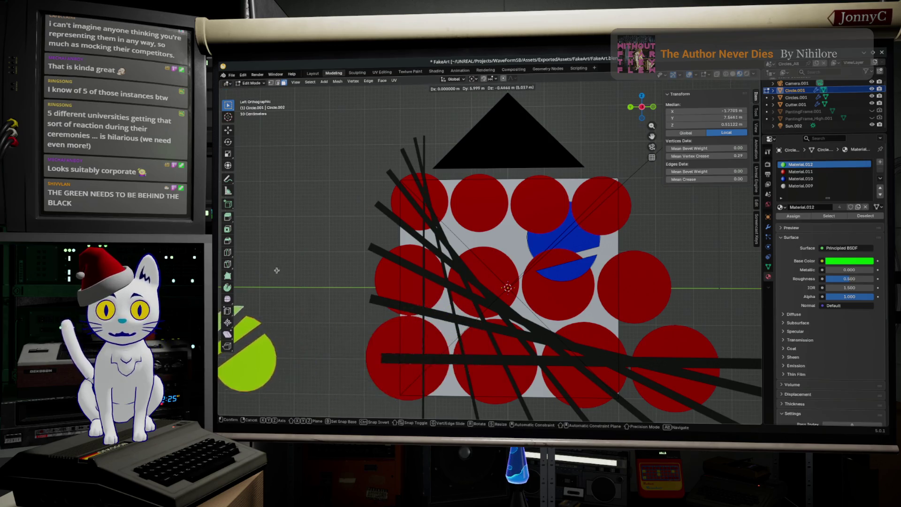
{"action": "left_click", "coordinate": [319, 224]}
{"action": "key", "text": "F12"}
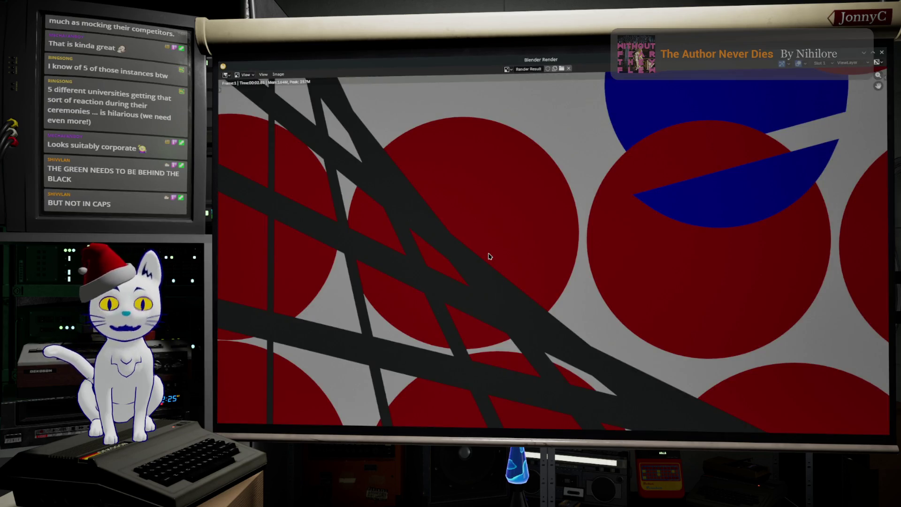
{"action": "key", "text": "Home"}
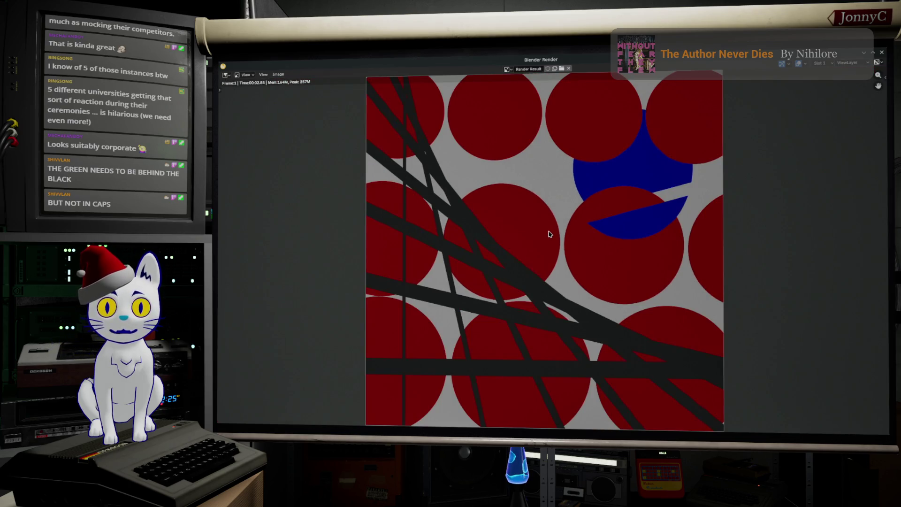
{"action": "scroll", "coordinate": [549, 235], "scroll_direction": "down", "scroll_amount": 1}
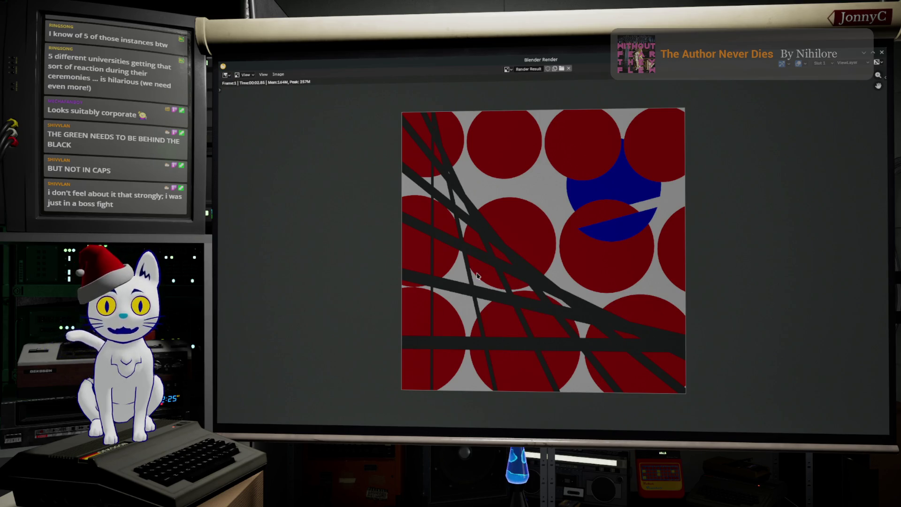
{"action": "left_click", "coordinate": [882, 52]}
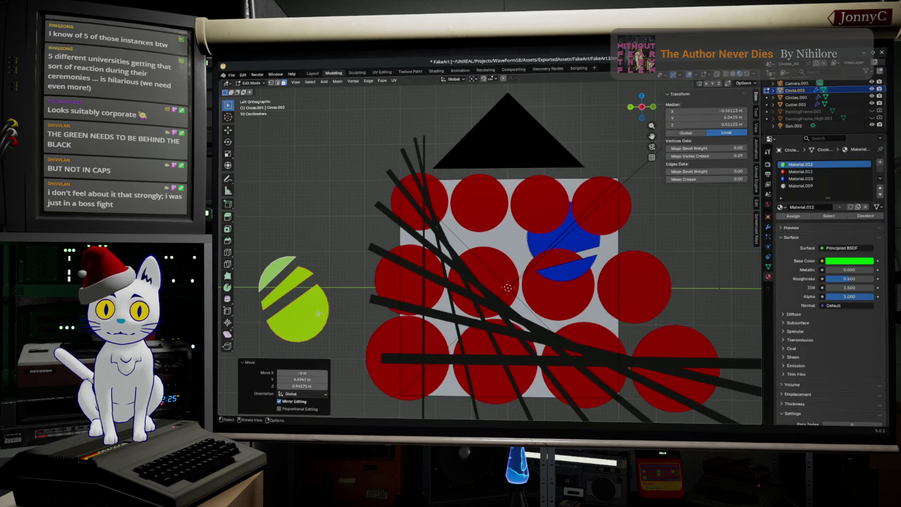
Slide the green circle along X into the lower-left behind the red circles and render it.
{"action": "key", "text": "g"}
{"action": "left_click", "coordinate": [483, 350]}
{"action": "middle_click_drag", "start_coordinate": [484, 350], "coordinate": [562, 347]}
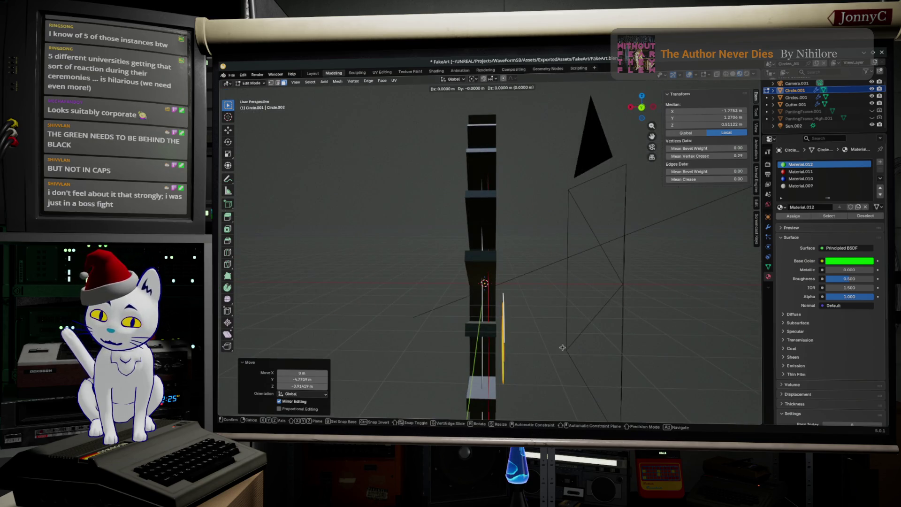
{"action": "key", "text": "x"}
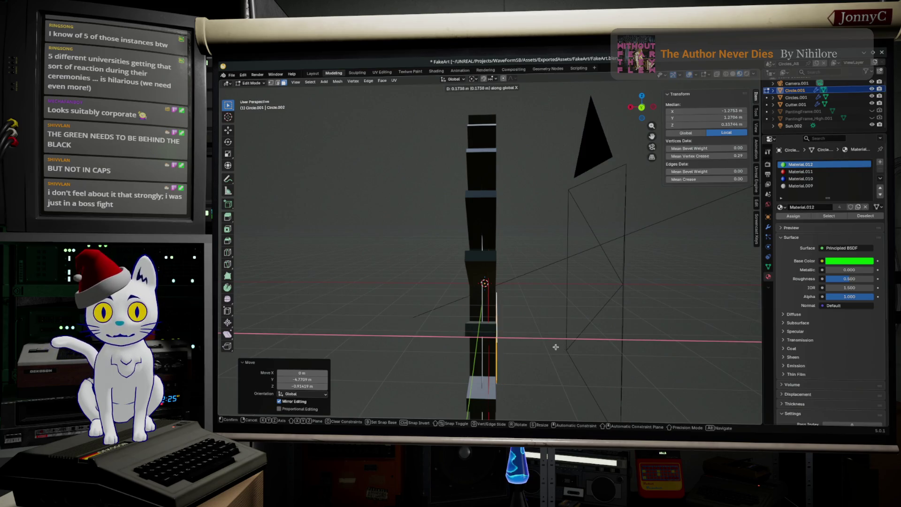
{"action": "left_click", "coordinate": [551, 345]}
{"action": "middle_click_drag", "start_coordinate": [571, 346], "coordinate": [518, 349]}
{"action": "key", "text": "F12"}
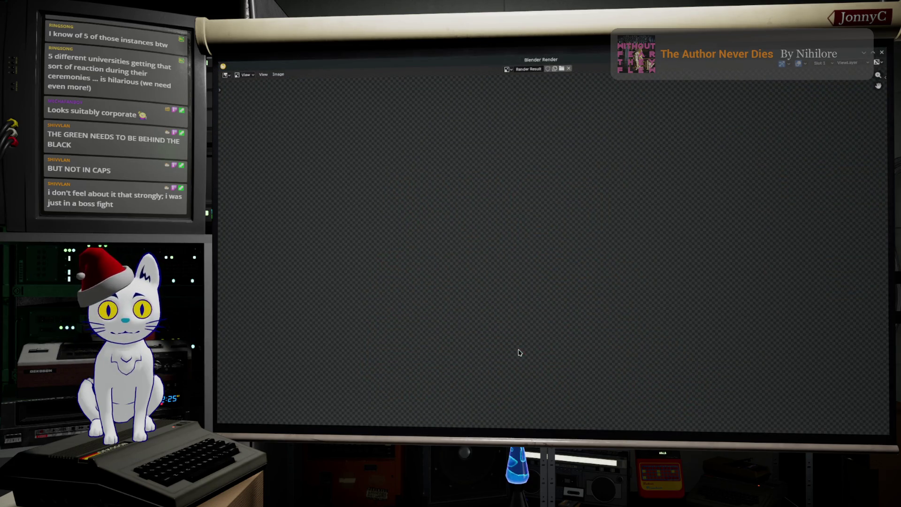
{"action": "key", "text": "Home"}
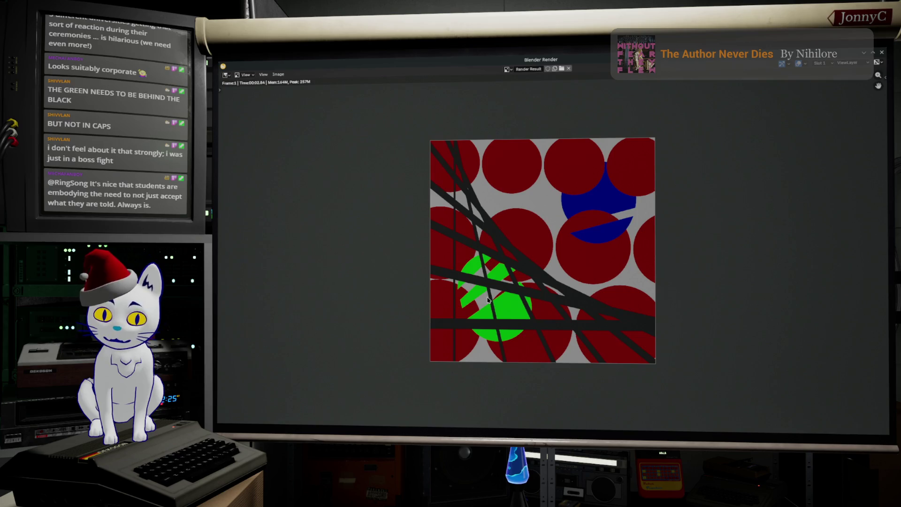
In a side orthographic view, move and slightly rotate the green circle among the red circles.
{"action": "left_click", "coordinate": [883, 51]}
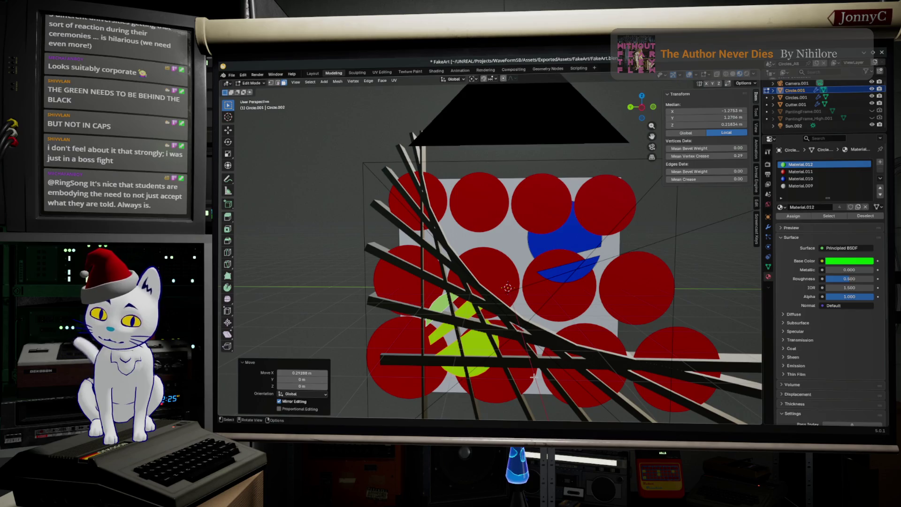
{"action": "key", "text": "KP_5"}
{"action": "left_click", "coordinate": [644, 108]}
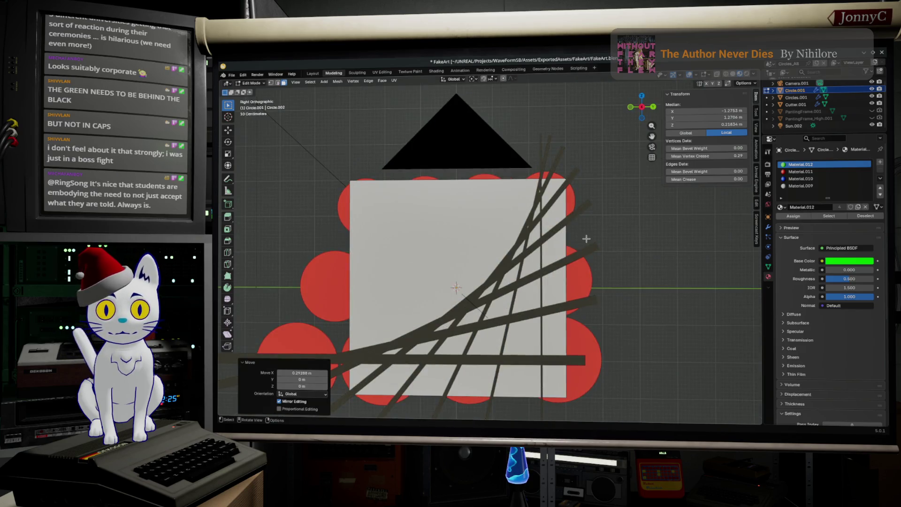
{"action": "left_click", "coordinate": [641, 114]}
{"action": "key", "text": "g"}
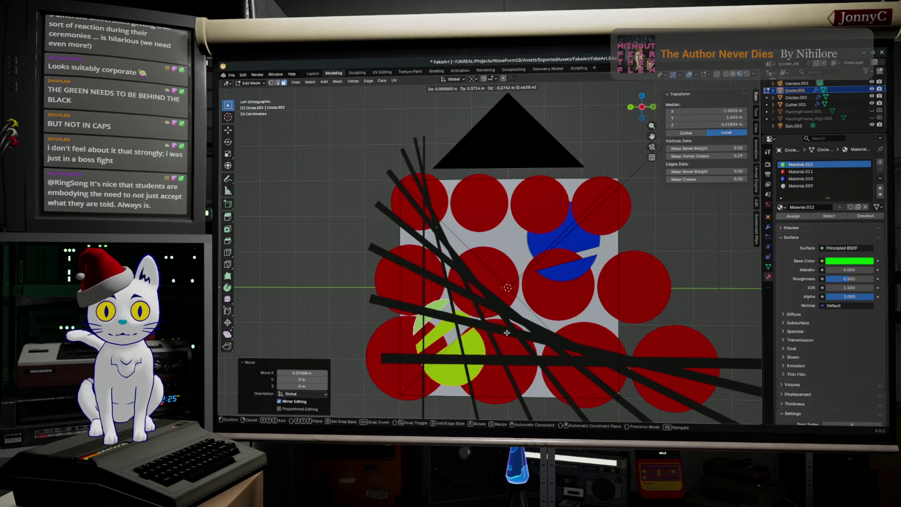
{"action": "left_click", "coordinate": [503, 338]}
{"action": "key", "text": "r"}
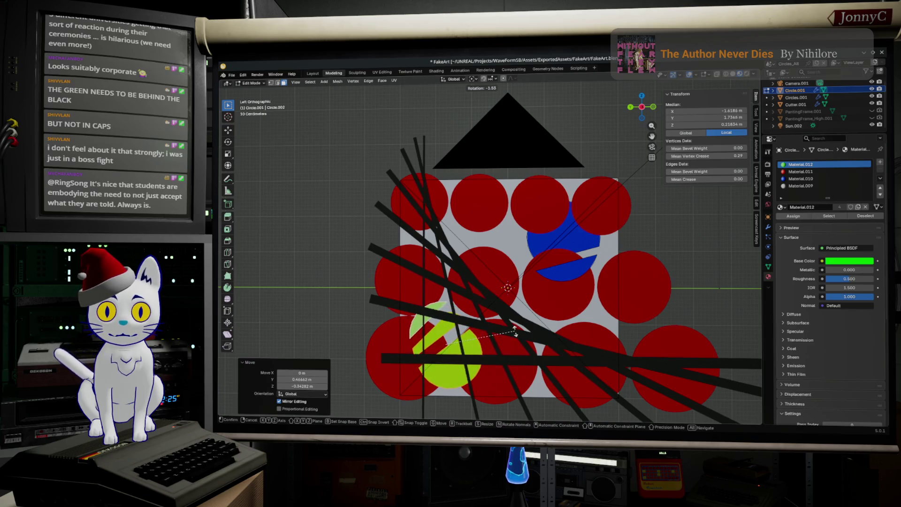
{"action": "left_click", "coordinate": [516, 338]}
Render the scene again and inspect the result by zooming and panning.
{"action": "left_click", "coordinate": [549, 336]}
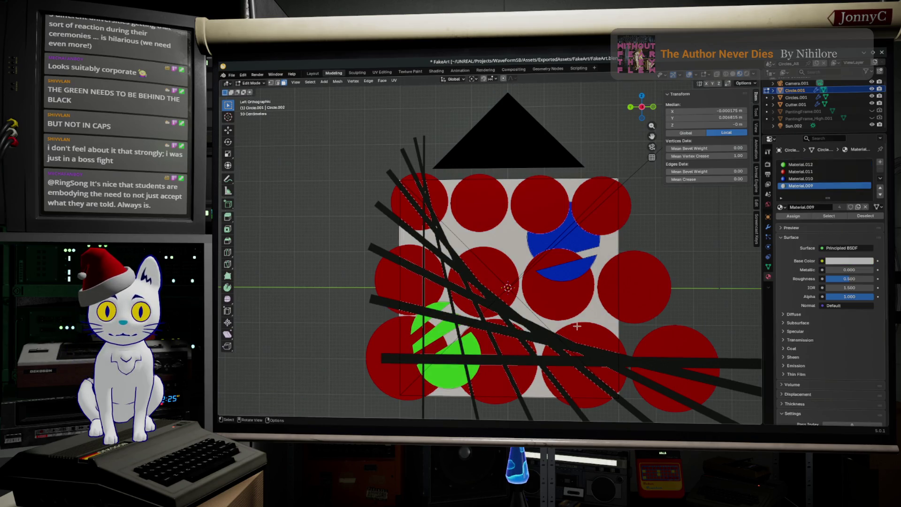
{"action": "key", "text": "F12"}
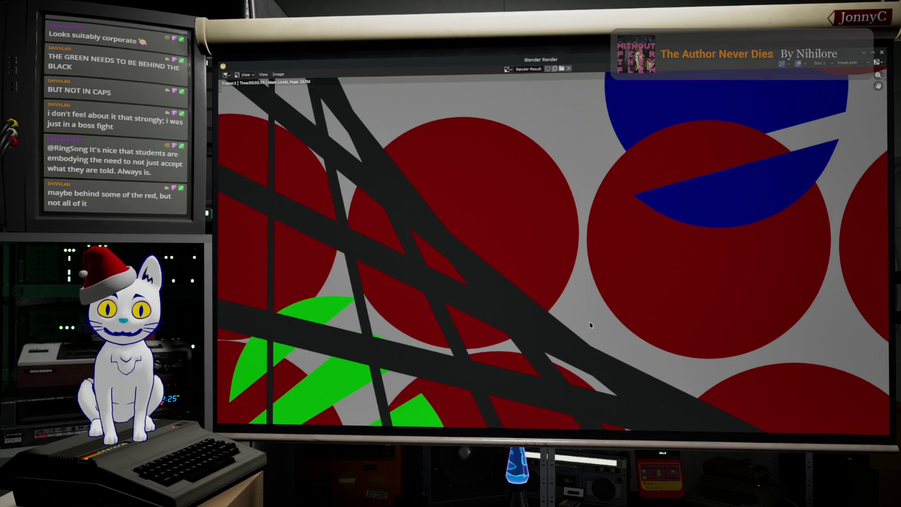
{"action": "scroll", "coordinate": [590, 324], "scroll_direction": "down", "scroll_amount": 3}
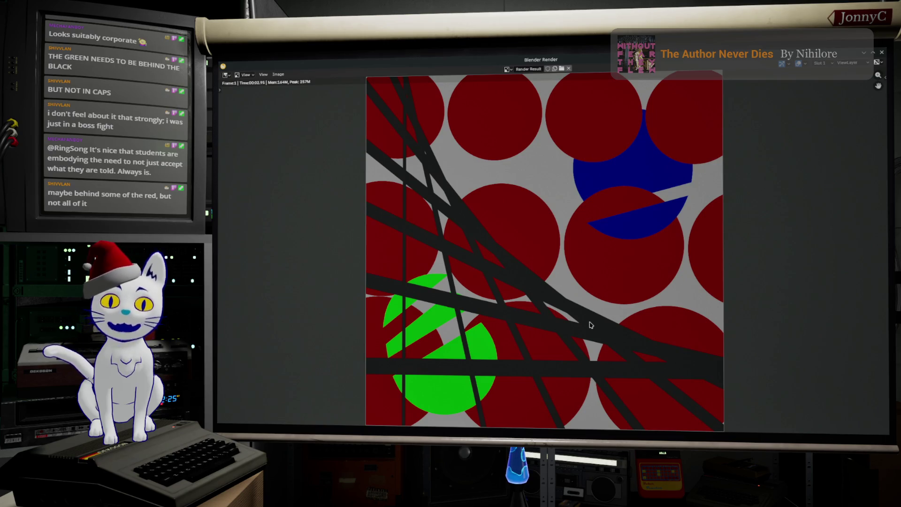
{"action": "scroll", "coordinate": [590, 325], "scroll_direction": "down", "scroll_amount": 2}
{"action": "scroll", "coordinate": [590, 325], "scroll_direction": "up", "scroll_amount": 1}
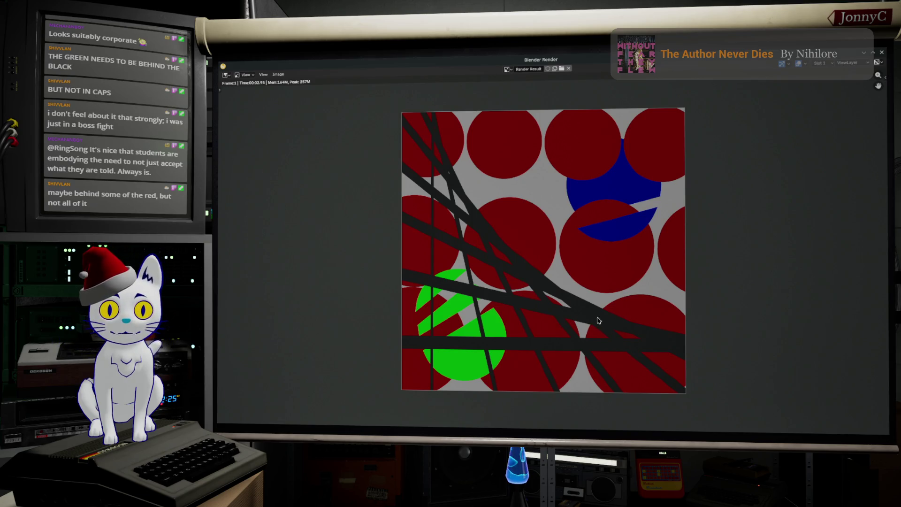
{"action": "mouse_move", "coordinate": [583, 282]}
{"action": "middle_mouse_down"}
{"action": "mouse_move", "coordinate": [605, 290]}
{"action": "mouse_move", "coordinate": [625, 281]}
{"action": "mouse_move", "coordinate": [613, 274]}
{"action": "mouse_move", "coordinate": [616, 284]}
{"action": "mouse_move", "coordinate": [636, 287]}
{"action": "mouse_move", "coordinate": [631, 279]}
{"action": "middle_mouse_up"}
Enter Edit Mode on Circles.001 and select the top-right red circle face.
{"action": "left_click", "coordinate": [882, 52]}
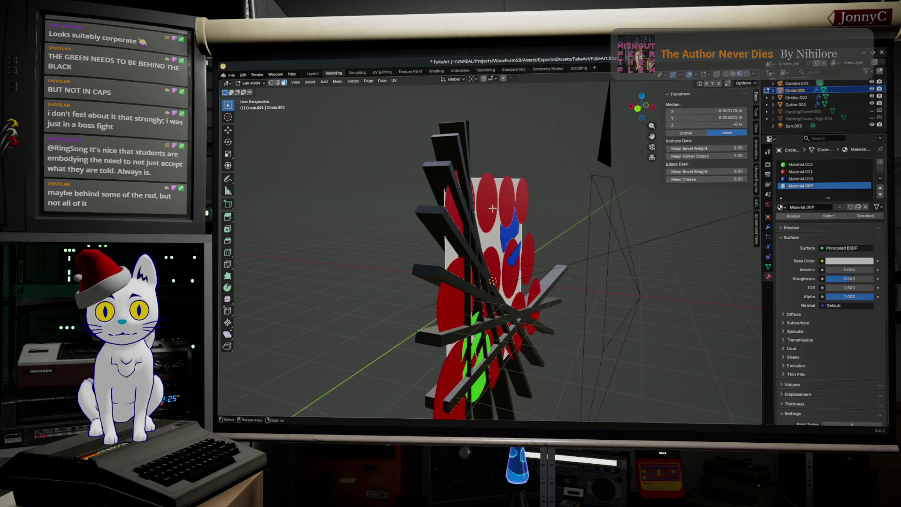
{"action": "key", "text": "Tab"}
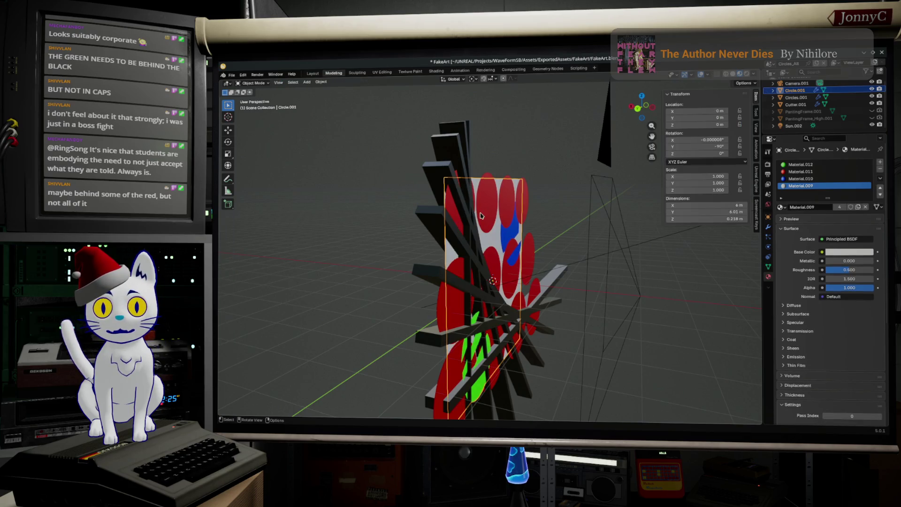
{"action": "left_click", "coordinate": [528, 202]}
{"action": "key", "text": "Tab"}
{"action": "middle_click_drag", "start_coordinate": [528, 203], "coordinate": [549, 201]}
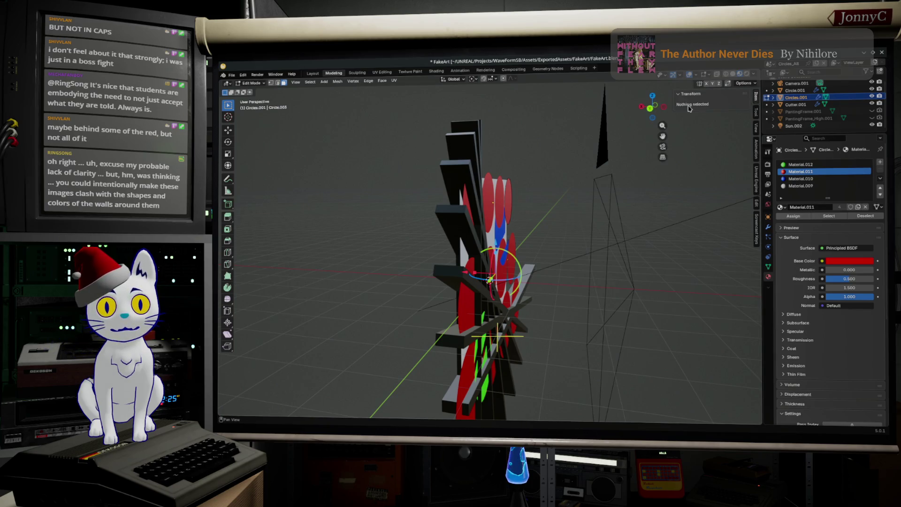
{"action": "left_click", "coordinate": [679, 94]}
{"action": "mouse_move", "coordinate": [625, 220]}
{"action": "middle_mouse_down"}
{"action": "mouse_move", "coordinate": [583, 211]}
{"action": "mouse_move", "coordinate": [631, 232]}
{"action": "mouse_move", "coordinate": [661, 226]}
{"action": "middle_mouse_up"}
{"action": "left_click", "coordinate": [574, 206]}
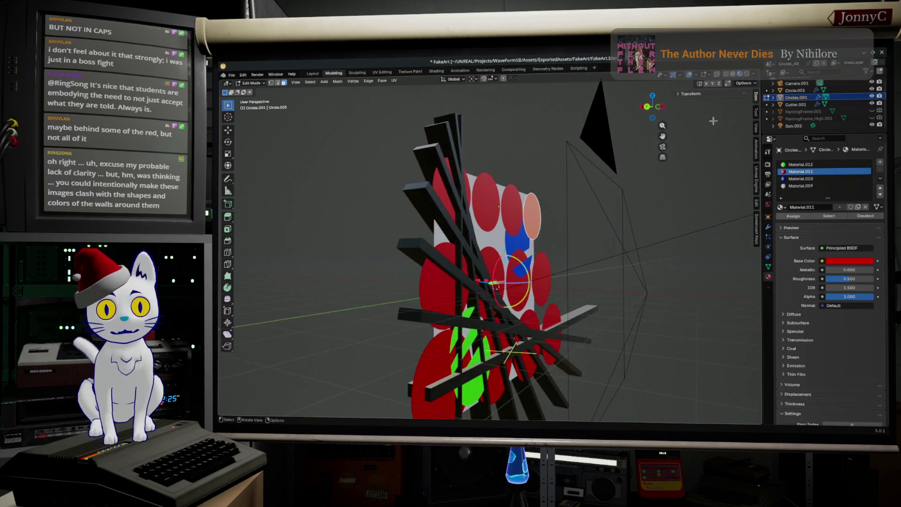
{"action": "left_click", "coordinate": [680, 95]}
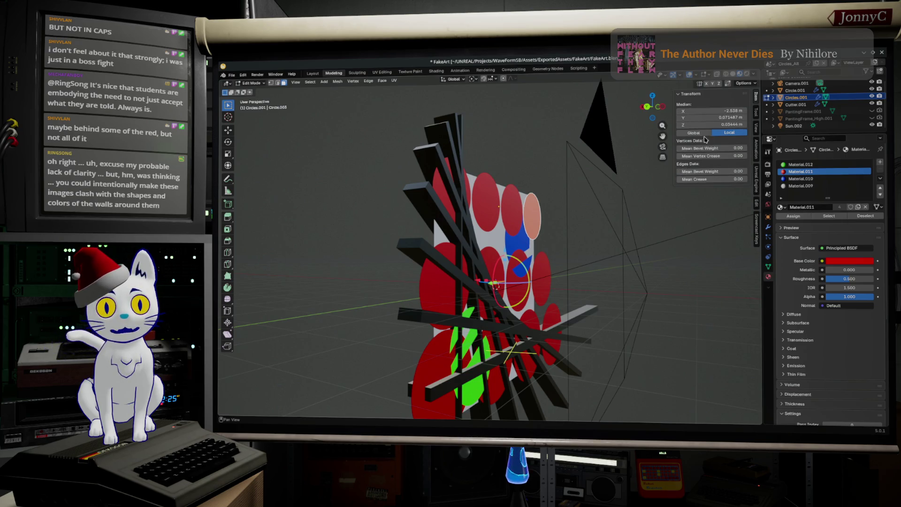
Type 0.1 m into the N-panel Median Z field, then deselect all.
{"action": "mouse_move", "coordinate": [713, 111]}
{"action": "left_mouse_down"}
{"action": "mouse_move", "coordinate": [685, 111]}
{"action": "mouse_move", "coordinate": [763, 117]}
{"action": "mouse_move", "coordinate": [713, 125]}
{"action": "left_mouse_up"}
{"action": "key", "text": "Escape"}
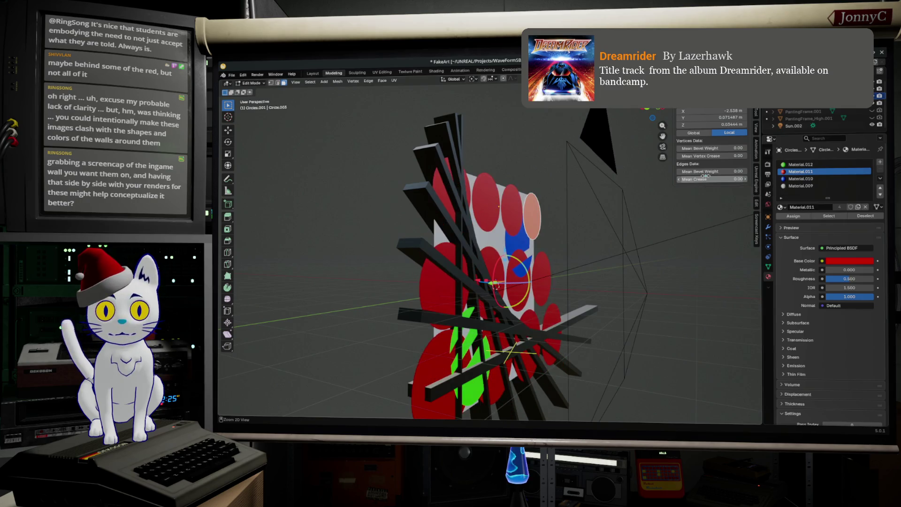
{"action": "left_click_drag", "start_coordinate": [732, 125], "coordinate": [729, 125]}
{"action": "left_click", "coordinate": [730, 125]}
{"action": "type", "text": "0.13"}
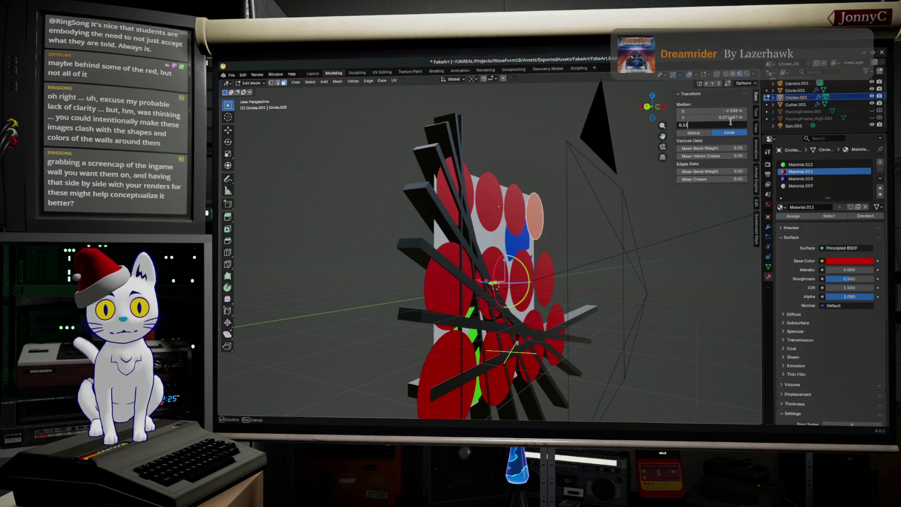
{"action": "key", "text": "Return"}
{"action": "left_click", "coordinate": [739, 124]}
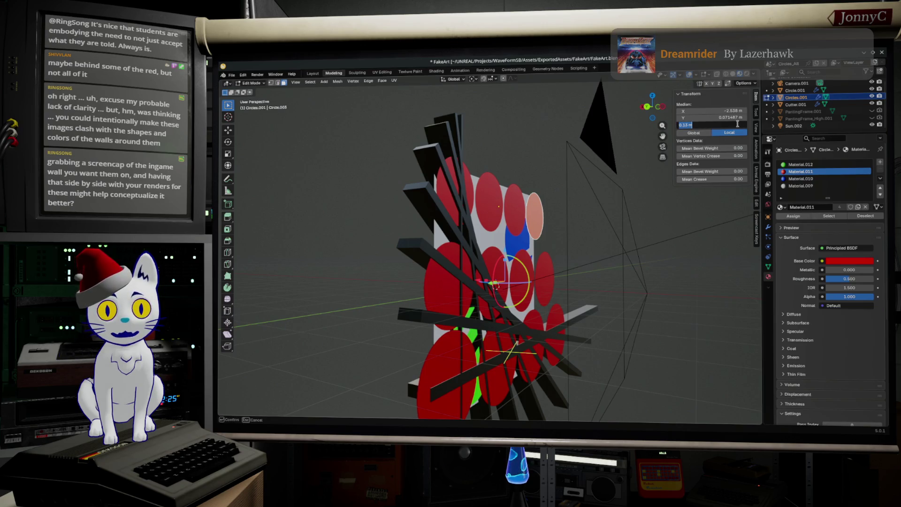
{"action": "key", "text": "BackSpace"}
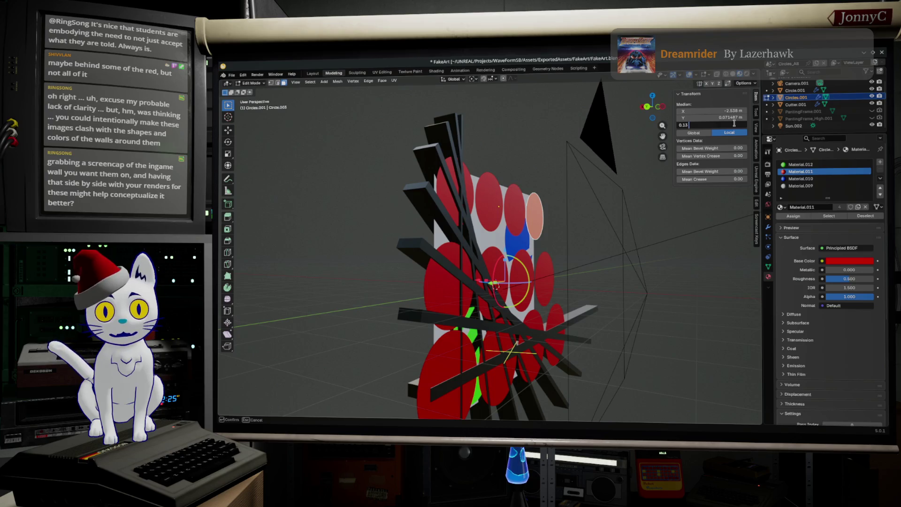
{"action": "key", "text": "Return"}
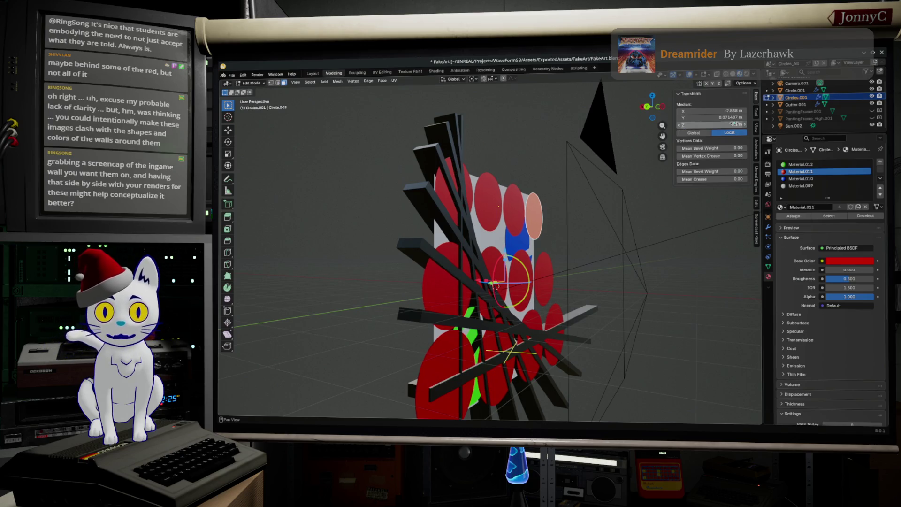
{"action": "mouse_move", "coordinate": [570, 309]}
{"action": "middle_mouse_down"}
{"action": "mouse_move", "coordinate": [610, 262]}
{"action": "mouse_move", "coordinate": [567, 237]}
{"action": "middle_mouse_up"}
{"action": "key", "text": "alt+a"}
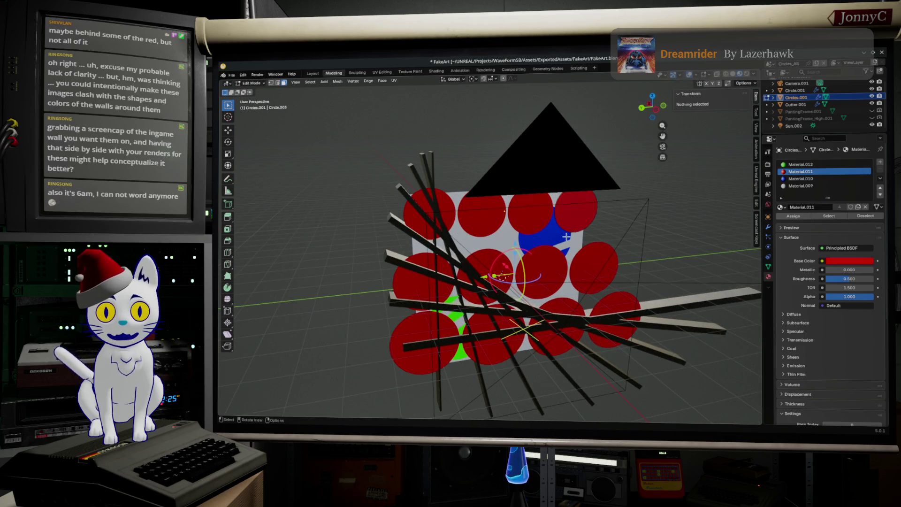
Select the blue circle face and move it sideways along X.
{"action": "left_click", "coordinate": [567, 237]}
{"action": "left_click", "coordinate": [558, 236]}
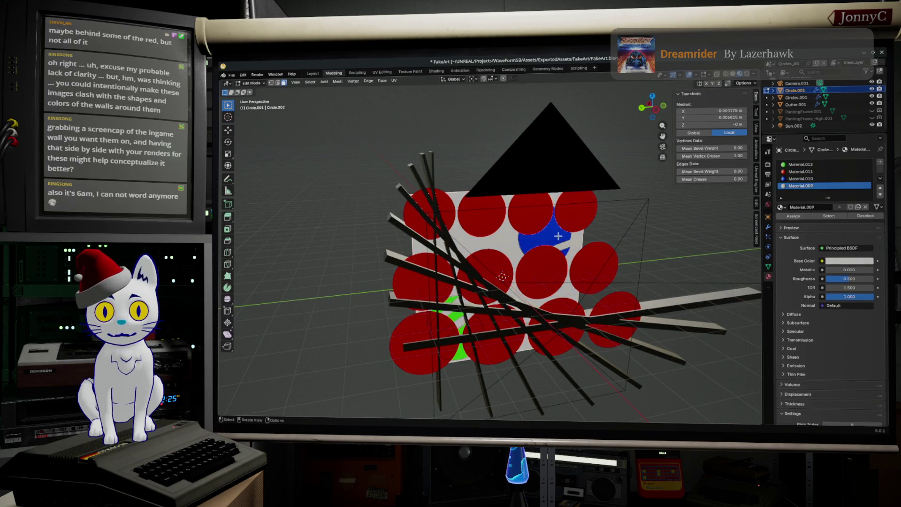
{"action": "left_click", "coordinate": [558, 236]}
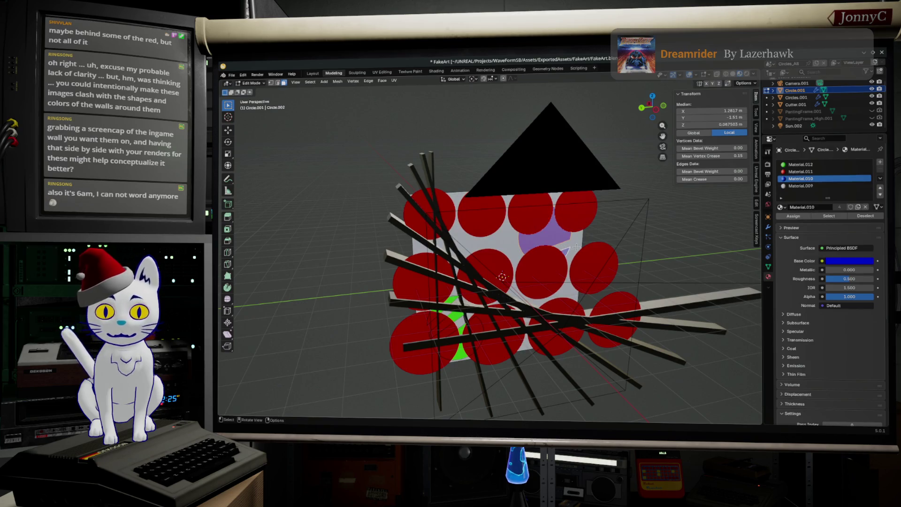
{"action": "key", "text": "g"}
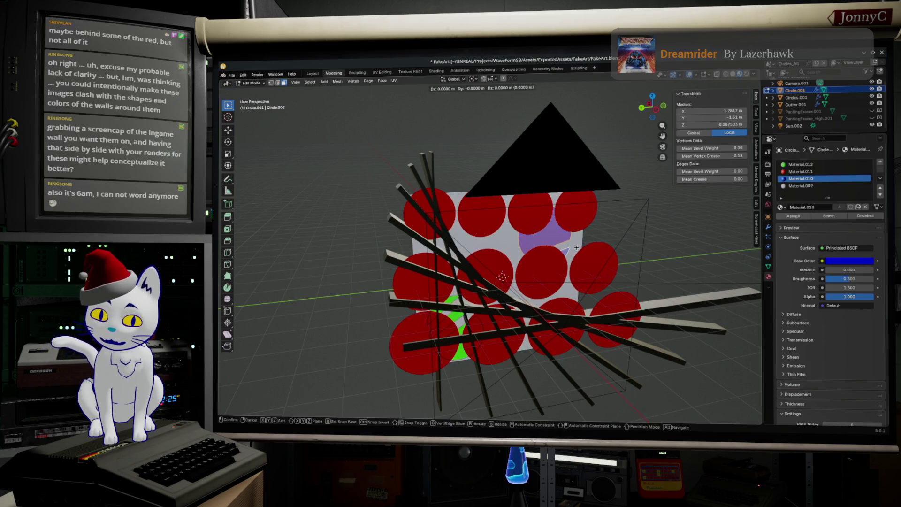
{"action": "key", "text": "x"}
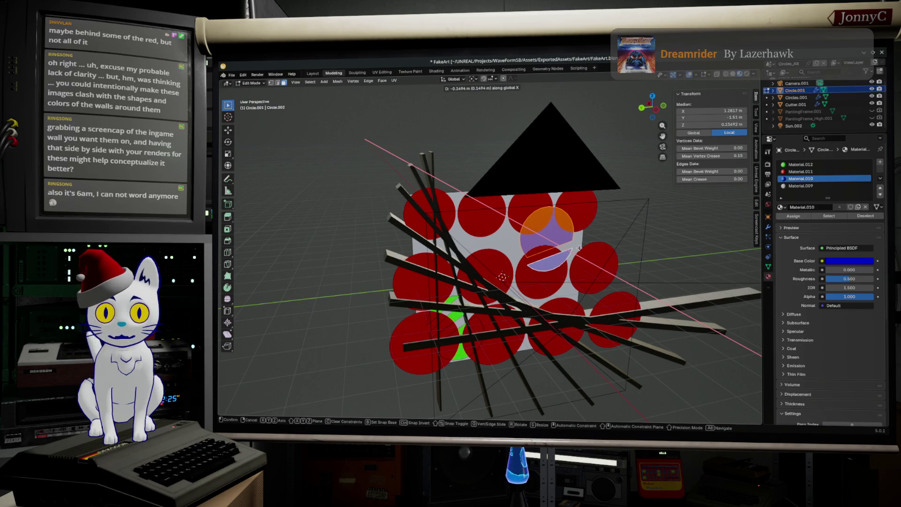
{"action": "left_click", "coordinate": [578, 248]}
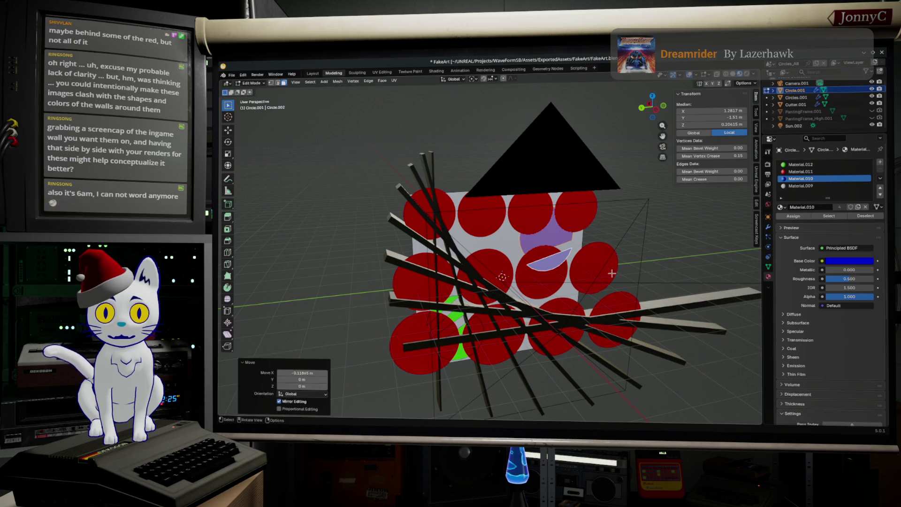
Select the green circle faces and move them sideways along X.
{"action": "left_click", "coordinate": [448, 317]}
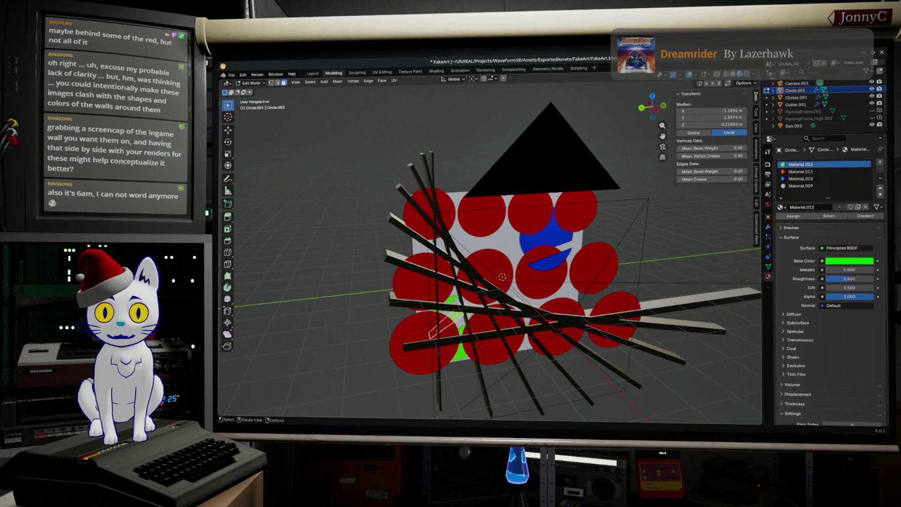
{"action": "left_click", "coordinate": [453, 298], "text": "shift"}
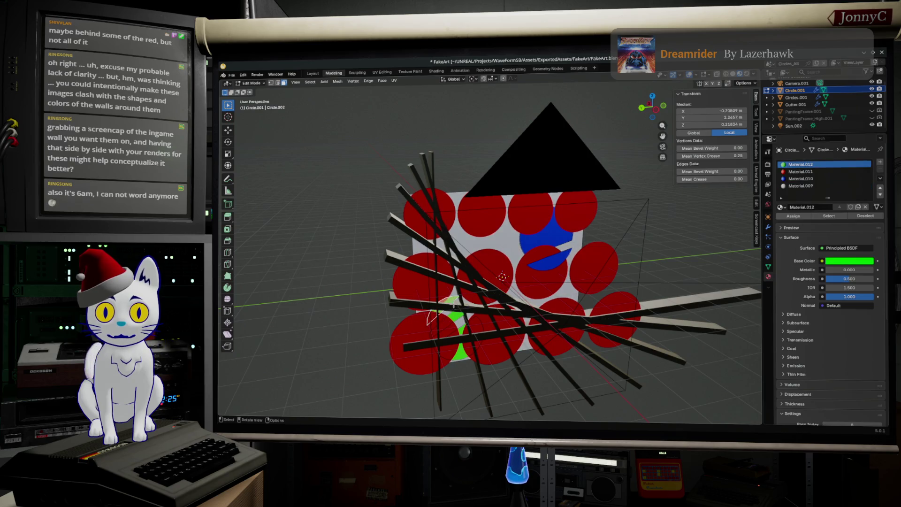
{"action": "left_click", "coordinate": [456, 312], "text": "shift"}
{"action": "left_click", "coordinate": [462, 331], "text": "shift"}
{"action": "middle_click_drag", "start_coordinate": [478, 331], "coordinate": [488, 310]}
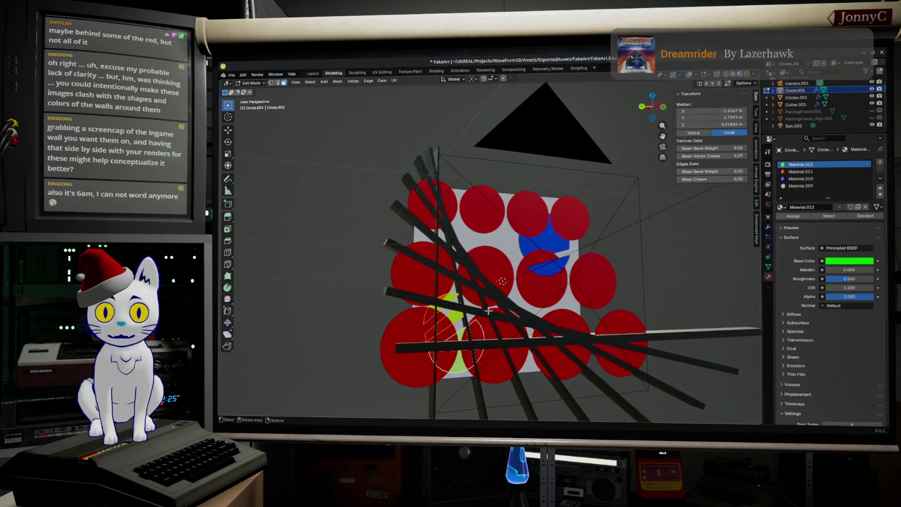
{"action": "key", "text": "g"}
{"action": "key", "text": "x"}
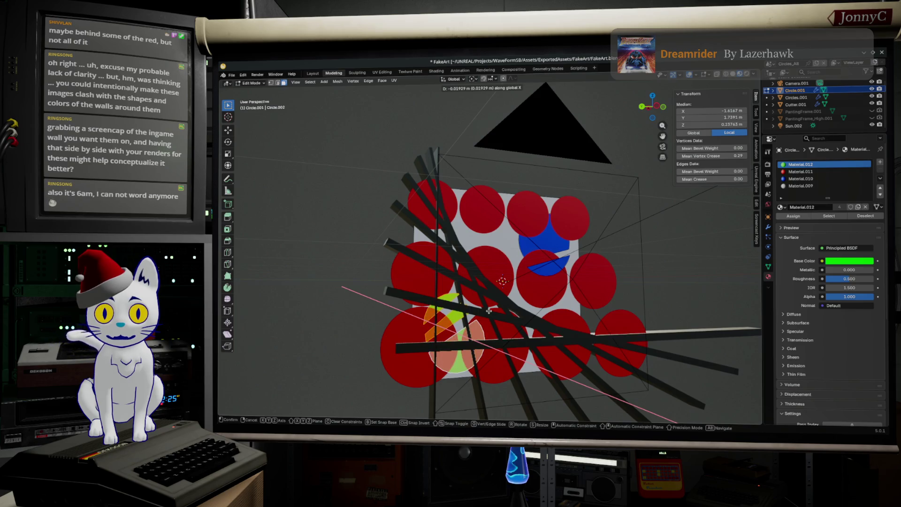
{"action": "left_click", "coordinate": [488, 310]}
In Left Orthographic view, tilt the selection slightly, then start an F12 render.
{"action": "middle_click_drag", "start_coordinate": [489, 310], "coordinate": [571, 187]}
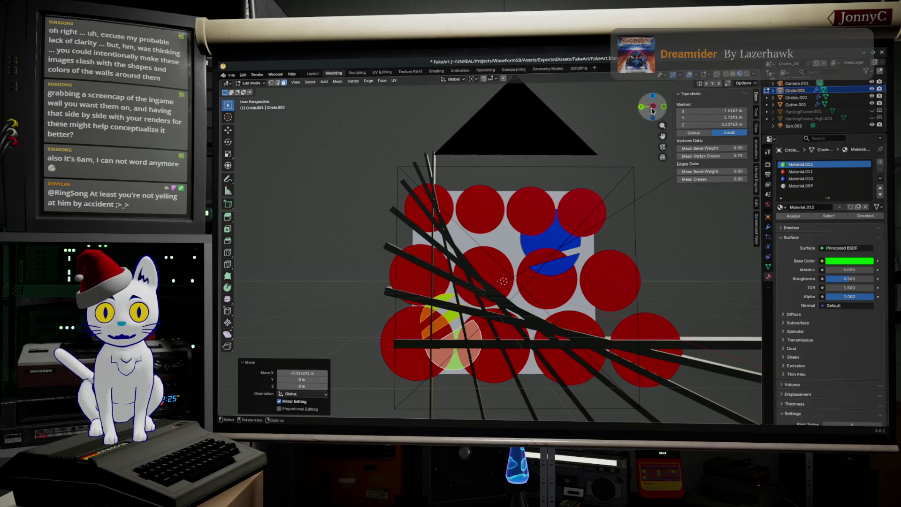
{"action": "left_click", "coordinate": [652, 107]}
{"action": "key", "text": "g"}
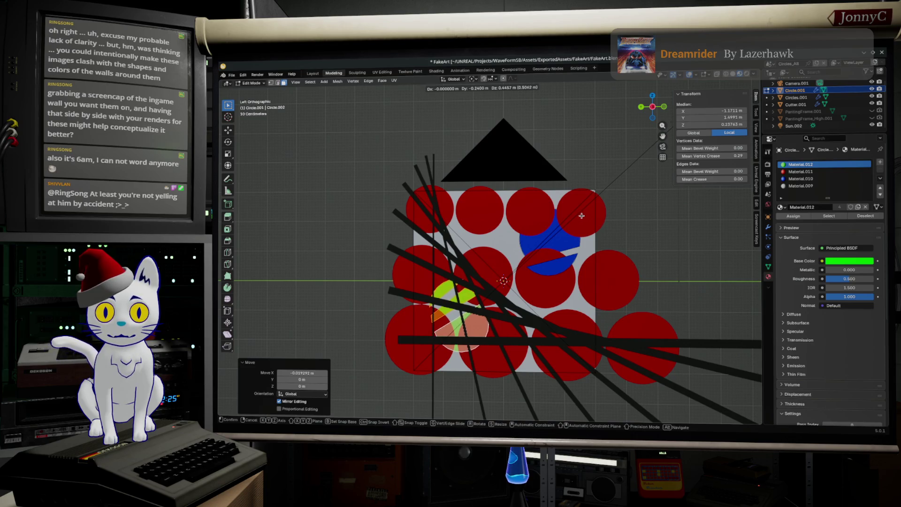
{"action": "key", "text": "r"}
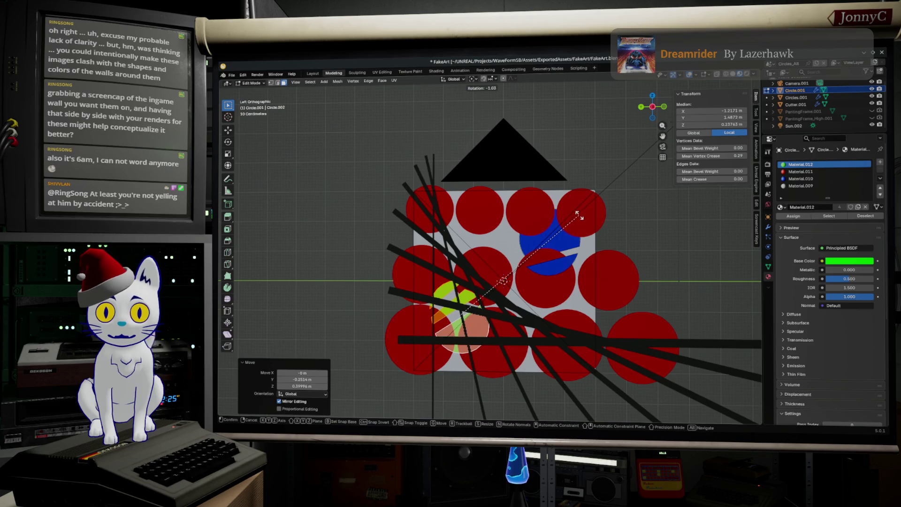
{"action": "left_click", "coordinate": [576, 207]}
{"action": "key", "text": "g"}
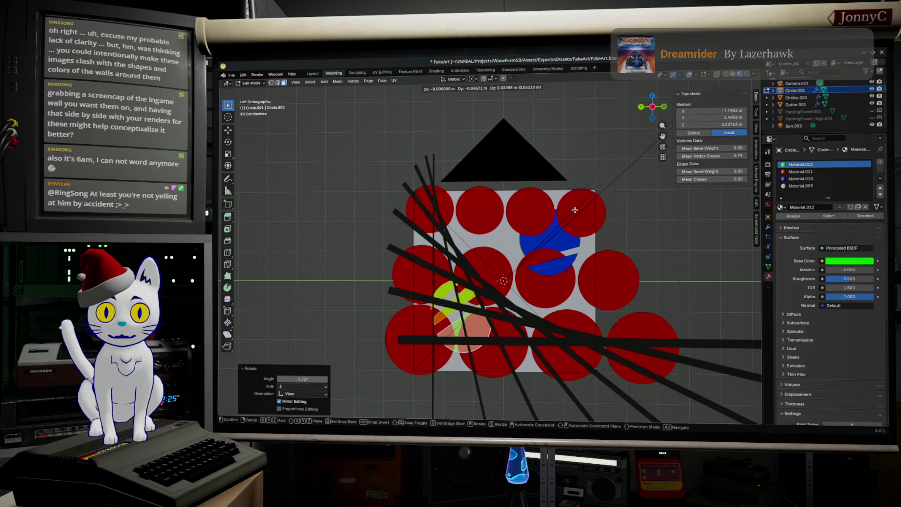
{"action": "left_click", "coordinate": [575, 210]}
{"action": "left_click", "coordinate": [578, 243]}
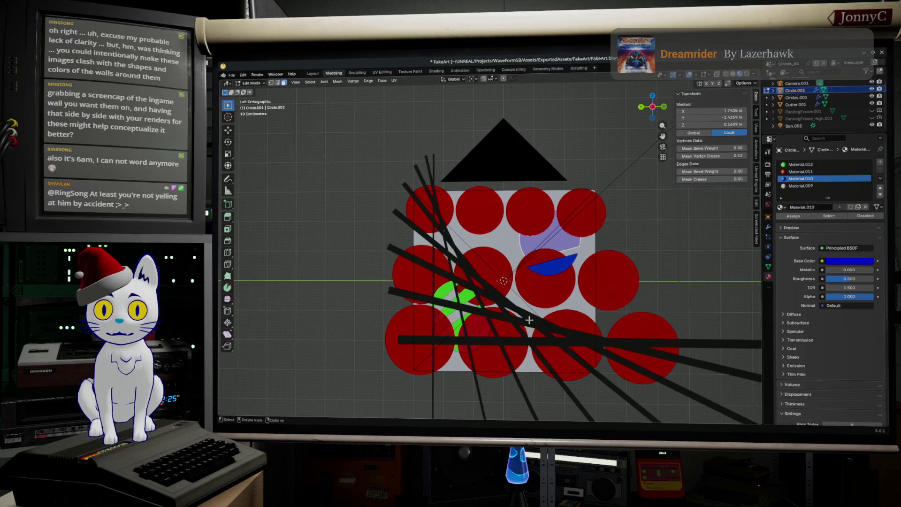
{"action": "key", "text": "F12"}
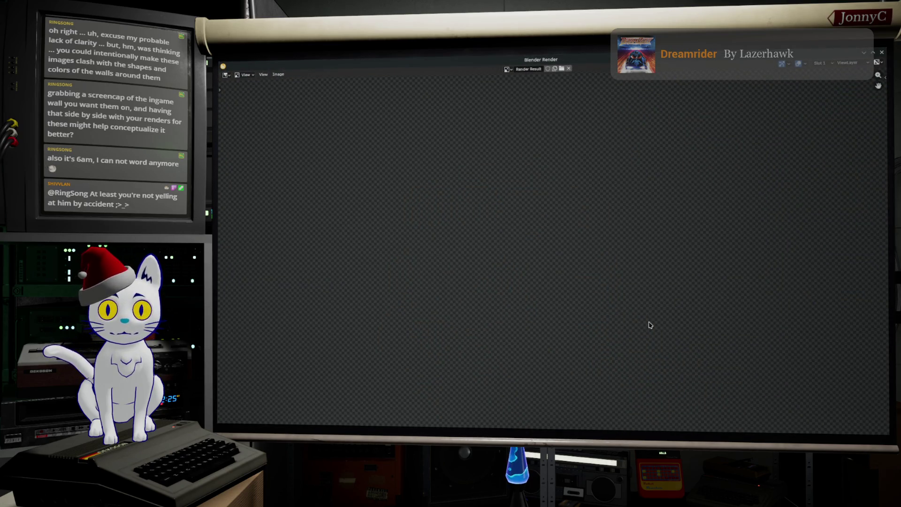
Fit and zoom out the finished render to view the whole image, then open the Image menu.
{"action": "key", "text": "Home"}
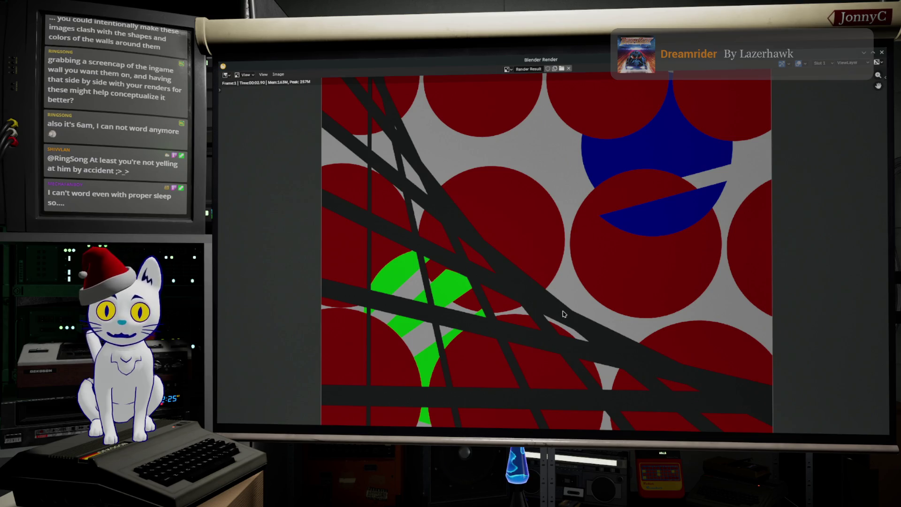
{"action": "scroll", "coordinate": [564, 314], "scroll_direction": "down", "scroll_amount": 4}
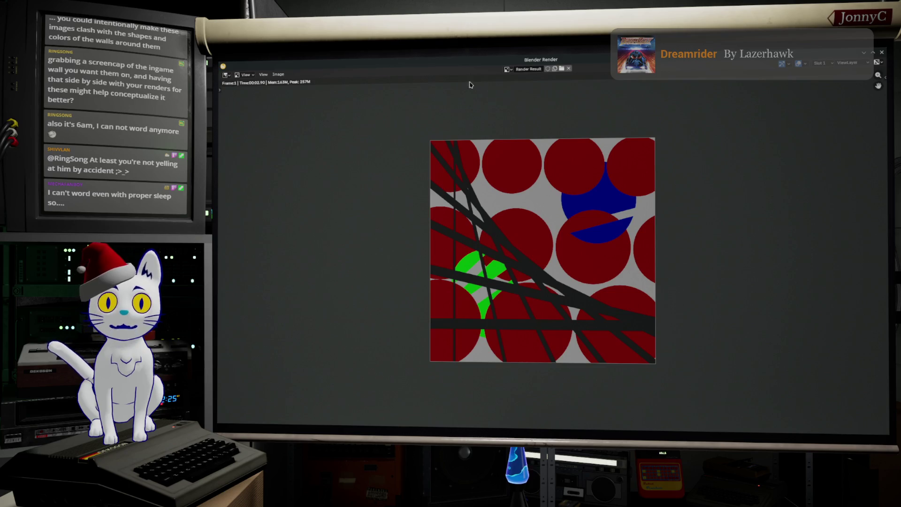
{"action": "left_click", "coordinate": [278, 74]}
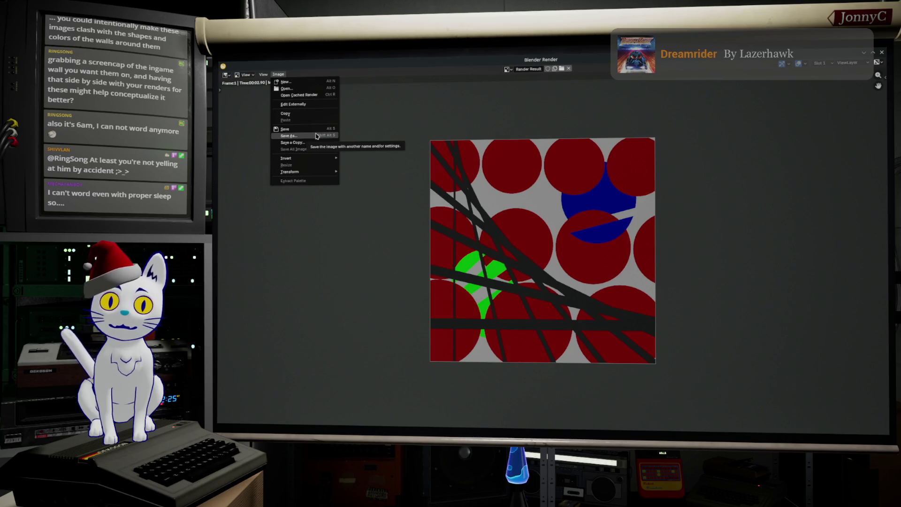
Save the render as CircleAlt.png in the ExportedAssets/FakeArt folder.
{"action": "left_click", "coordinate": [317, 135]}
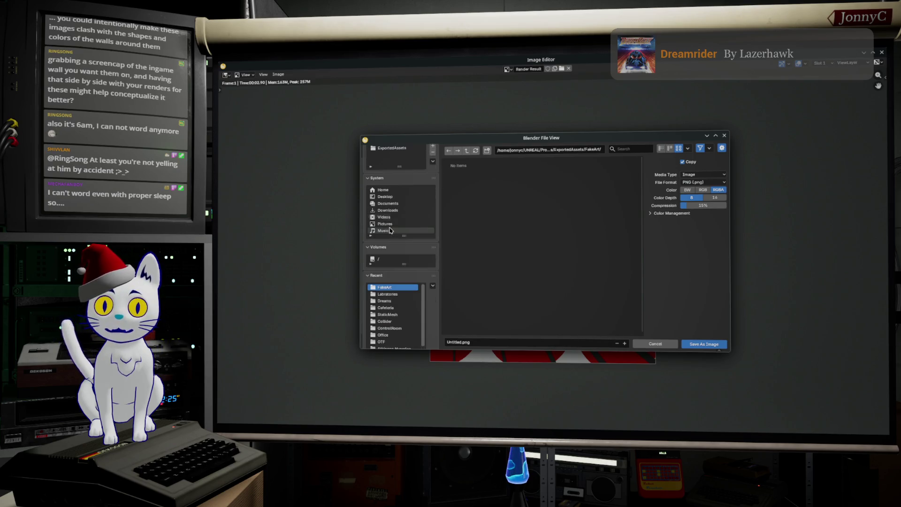
{"action": "left_click", "coordinate": [398, 166]}
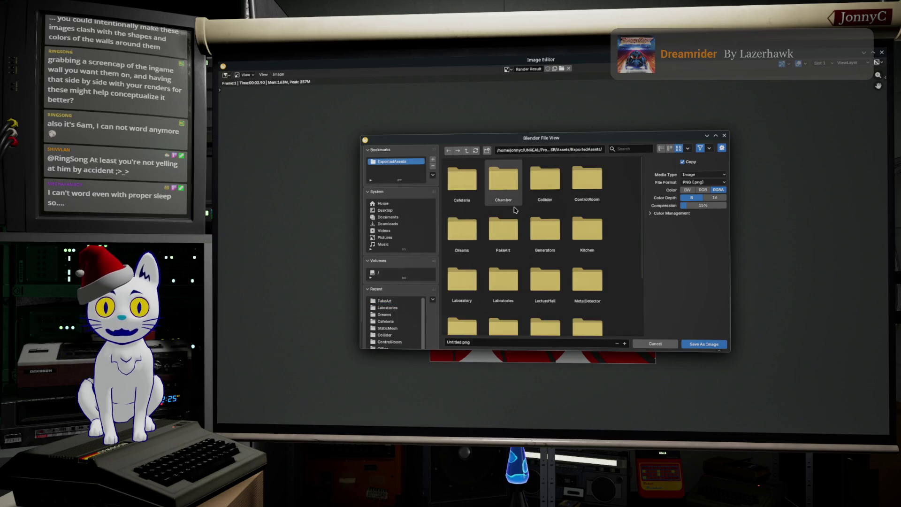
{"action": "left_click", "coordinate": [502, 228]}
{"action": "left_click", "coordinate": [458, 342]}
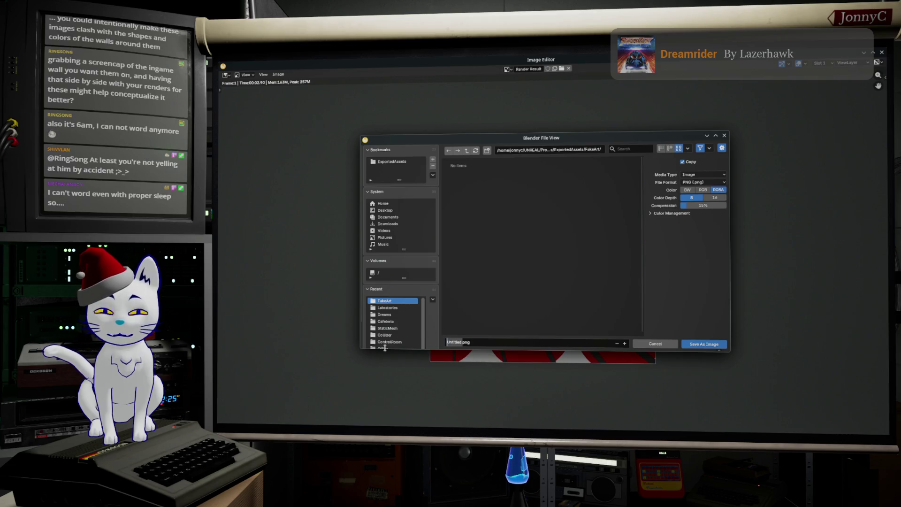
{"action": "key", "text": "Left"}
{"action": "key", "text": "Right"}
{"action": "key", "text": "Right"}
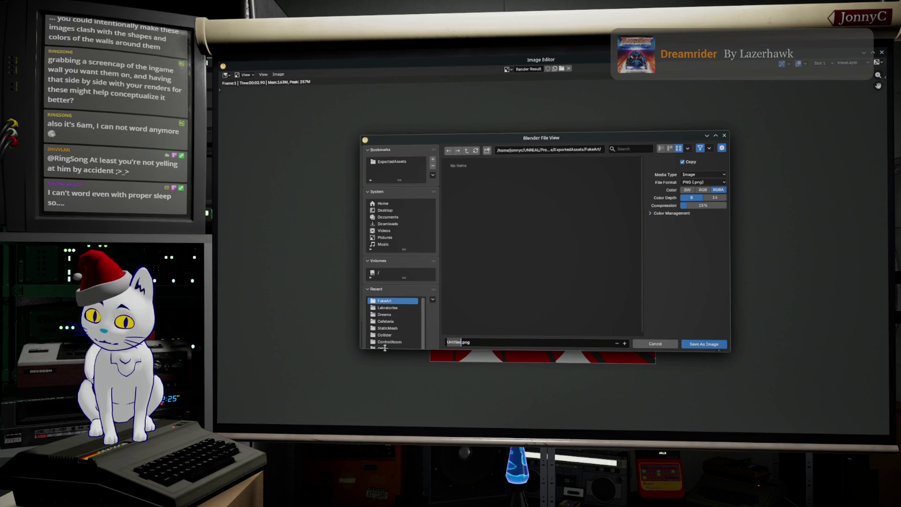
{"action": "type", "text": "Circle"}
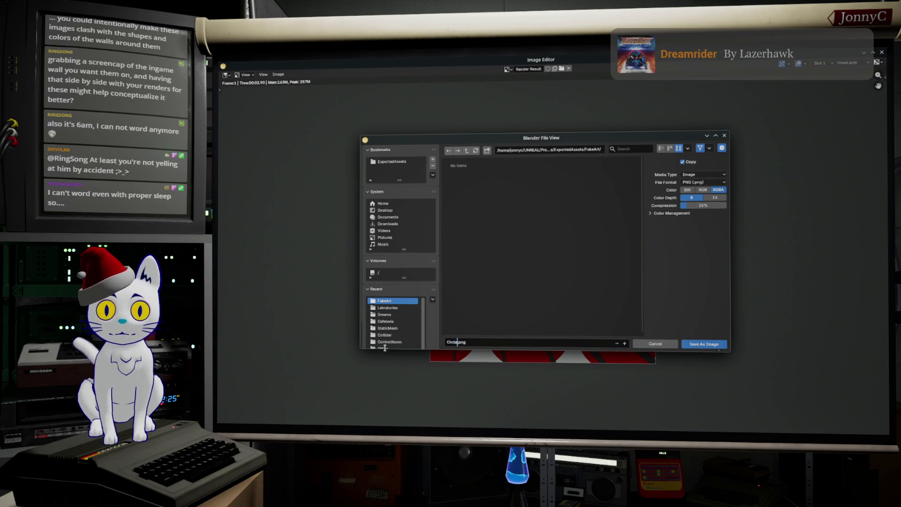
{"action": "type", "text": "A"}
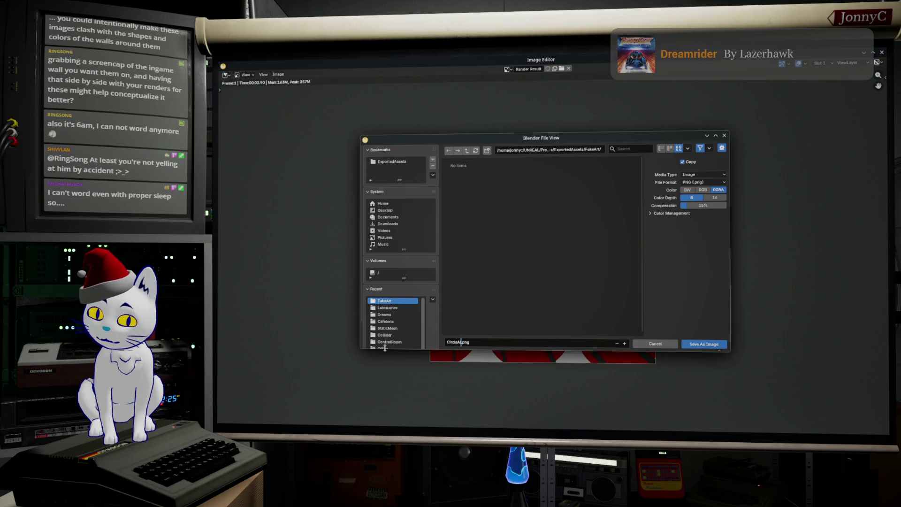
{"action": "type", "text": "l"}
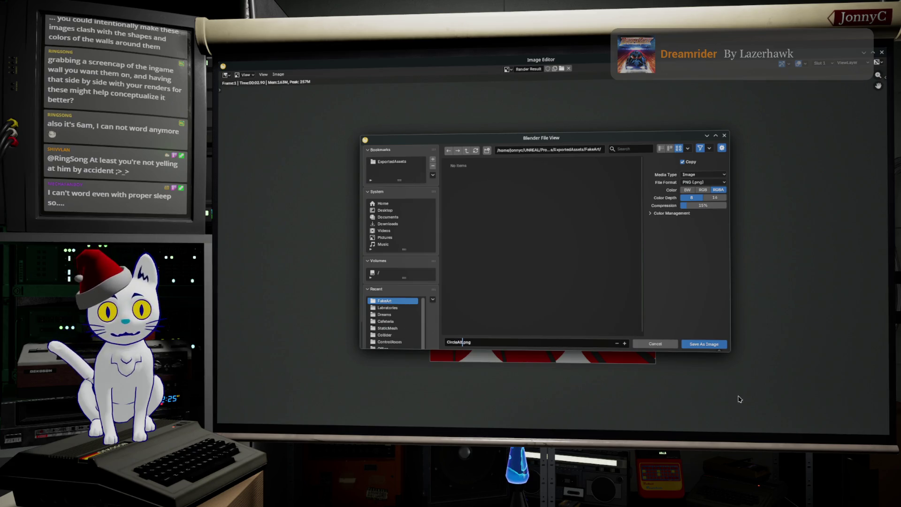
{"action": "left_click", "coordinate": [713, 346]}
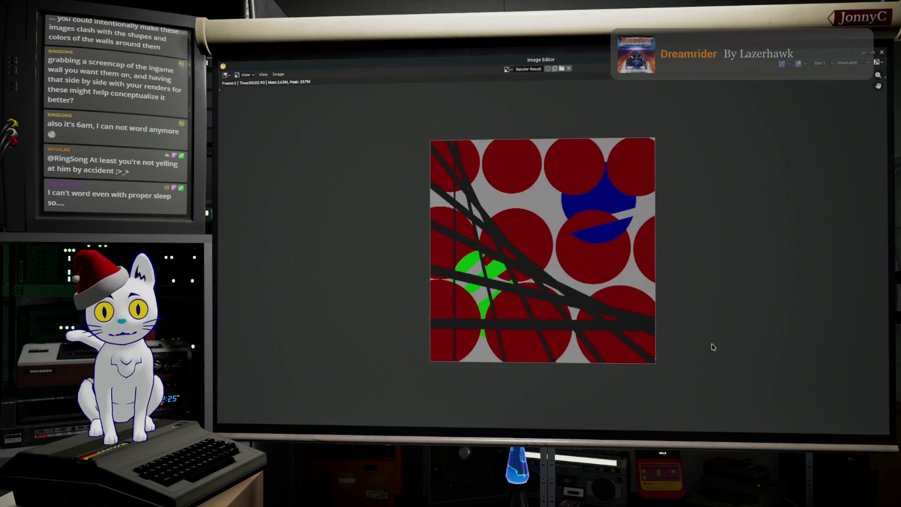
Close the Blender render window and minimize Blender.
{"action": "left_click", "coordinate": [865, 54]}
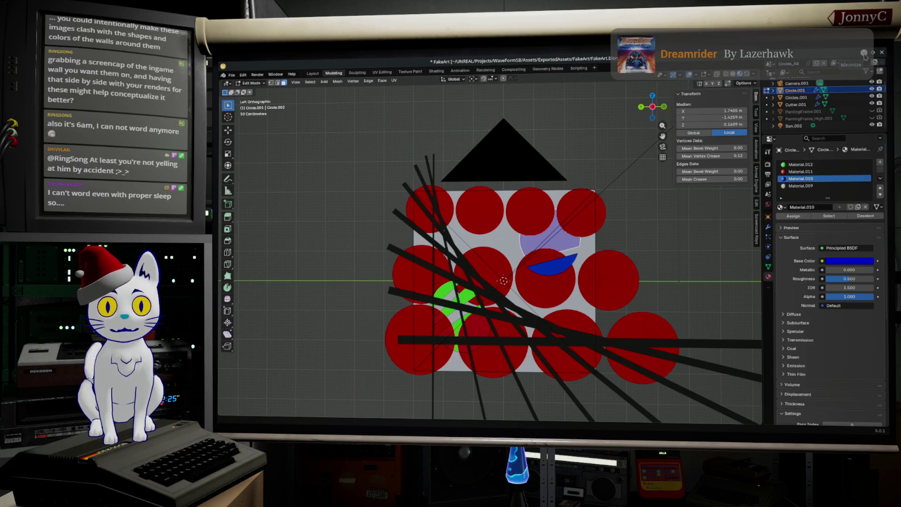
{"action": "left_click", "coordinate": [865, 57]}
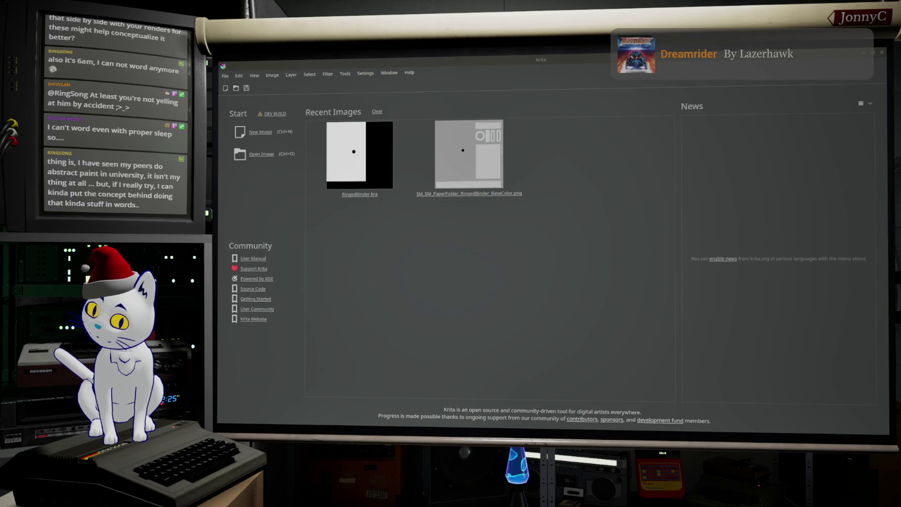
Bring up Krita's Open dialog and browse the home folder.
{"action": "left_click", "coordinate": [225, 77]}
{"action": "left_click", "coordinate": [237, 96]}
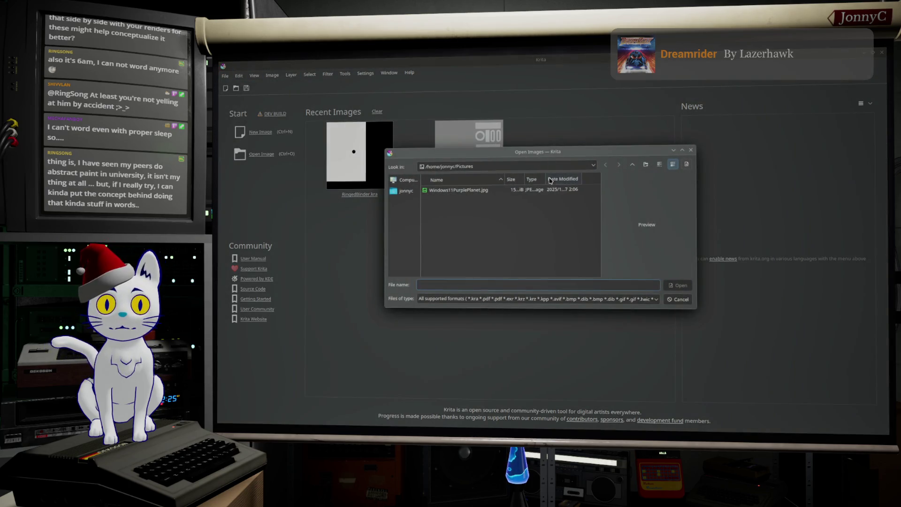
{"action": "left_click", "coordinate": [405, 191]}
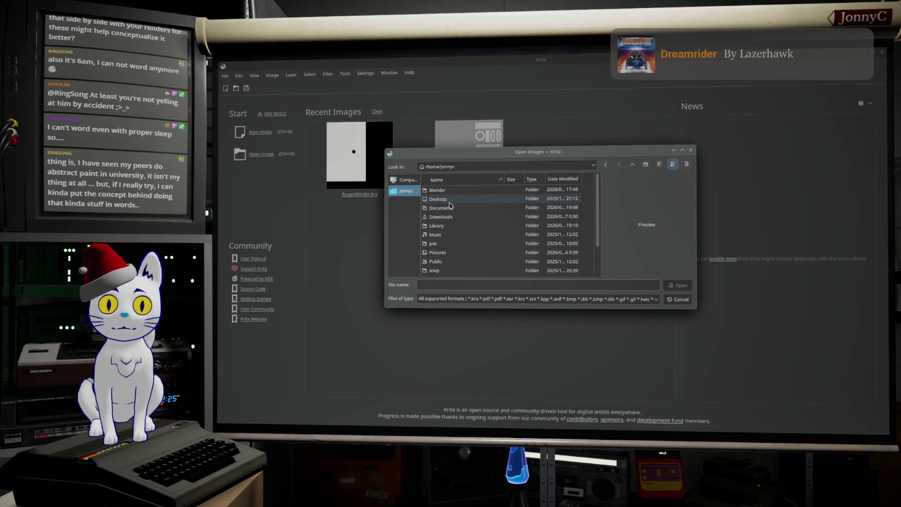
{"action": "scroll", "coordinate": [458, 255], "scroll_direction": "down", "scroll_amount": 1}
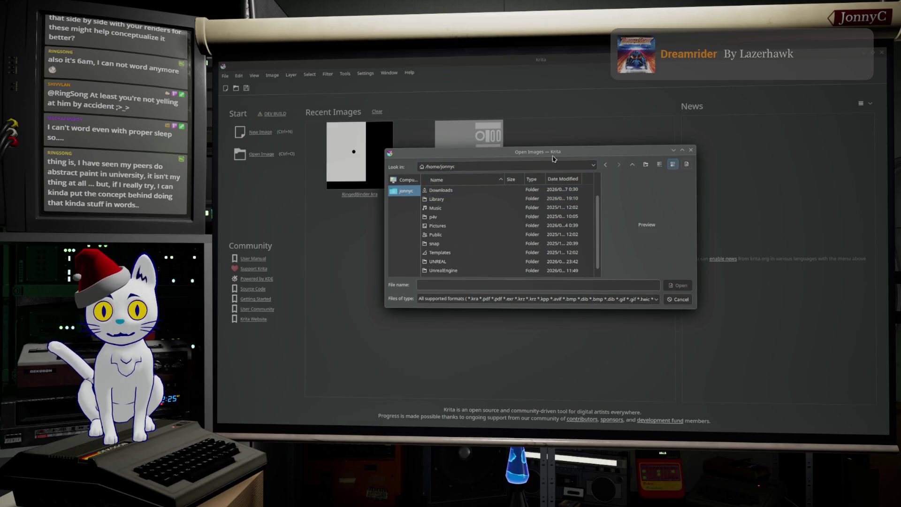
{"action": "mouse_move", "coordinate": [578, 152]}
{"action": "left_mouse_down"}
{"action": "mouse_move", "coordinate": [665, 214]}
{"action": "mouse_move", "coordinate": [642, 227]}
{"action": "left_mouse_up"}
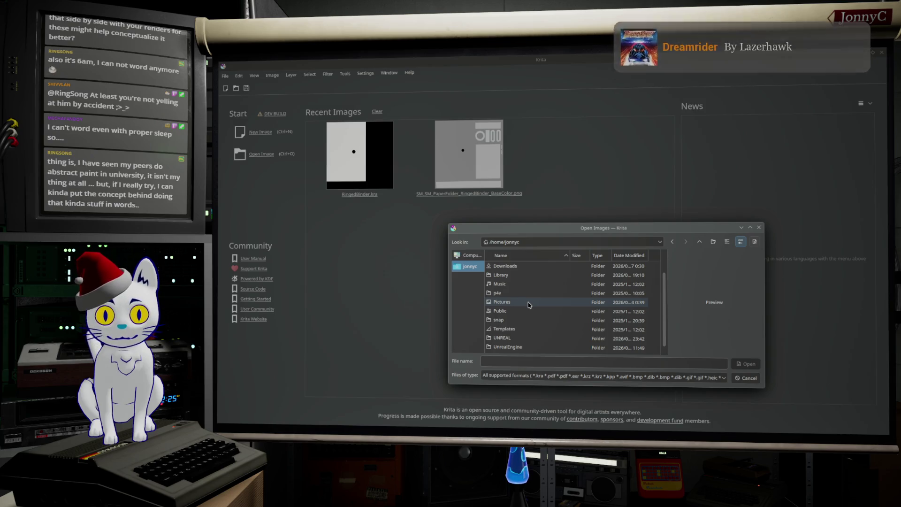
{"action": "scroll", "coordinate": [528, 305], "scroll_direction": "down", "scroll_amount": 1}
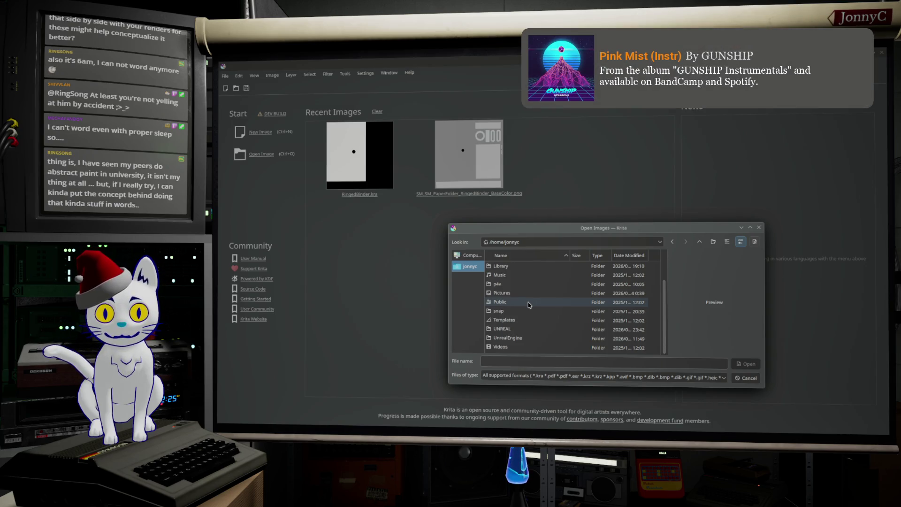
Open CircleAlt.png from UNREAL/Projects/WaveFormSB/Assets/ExportedAssets/FakeArt.
{"action": "double_click", "coordinate": [532, 334]}
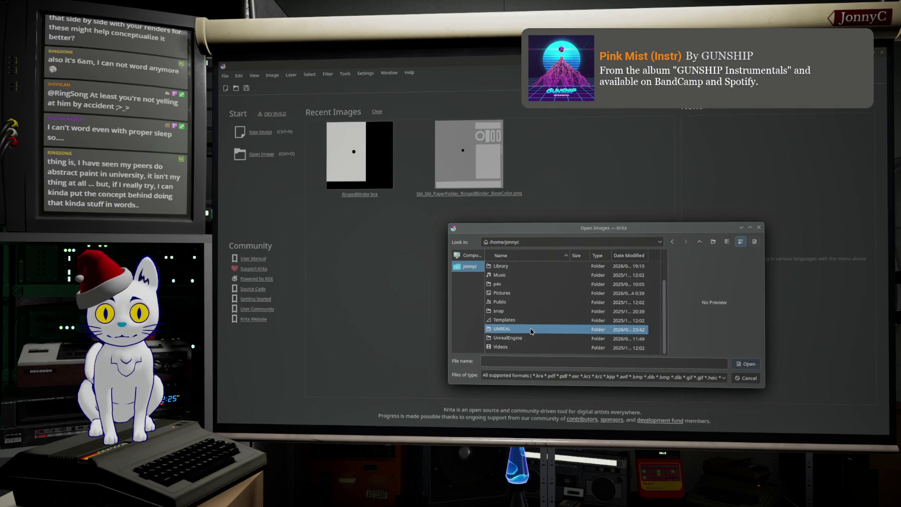
{"action": "double_click", "coordinate": [514, 266]}
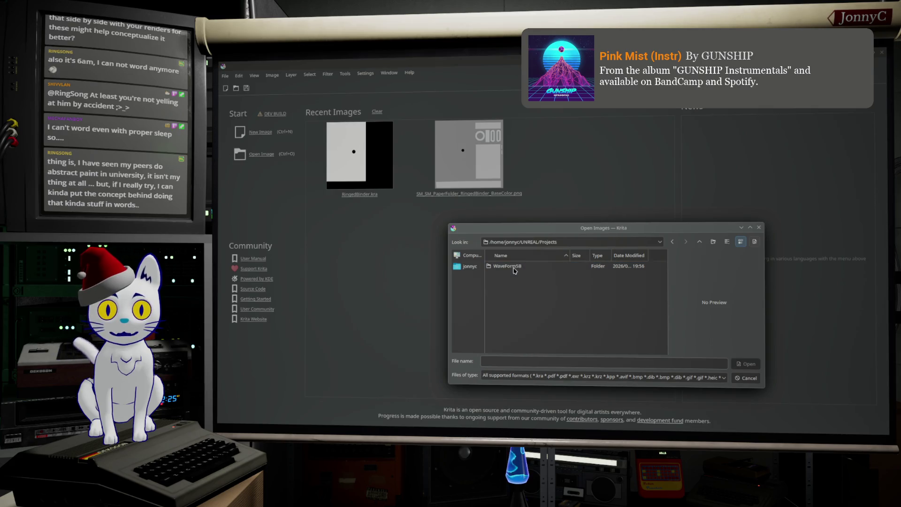
{"action": "double_click", "coordinate": [514, 267]}
{"action": "double_click", "coordinate": [515, 266]}
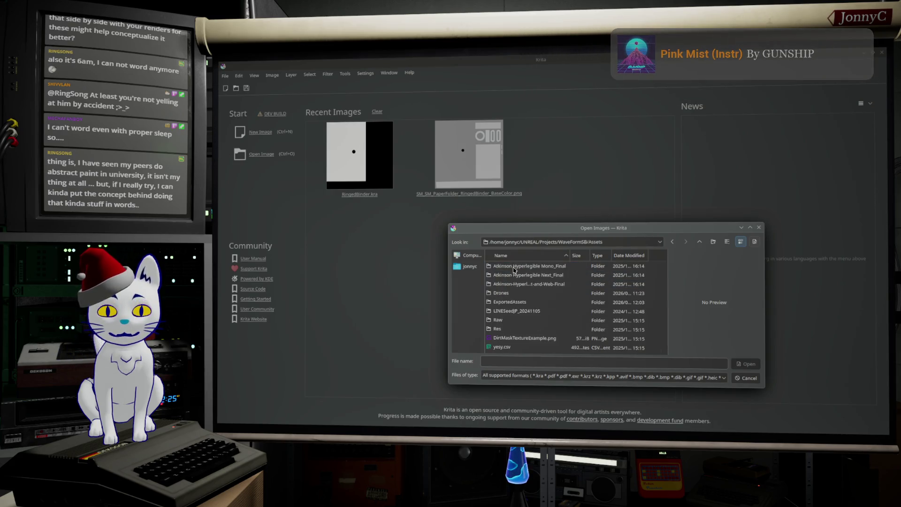
{"action": "double_click", "coordinate": [536, 301]}
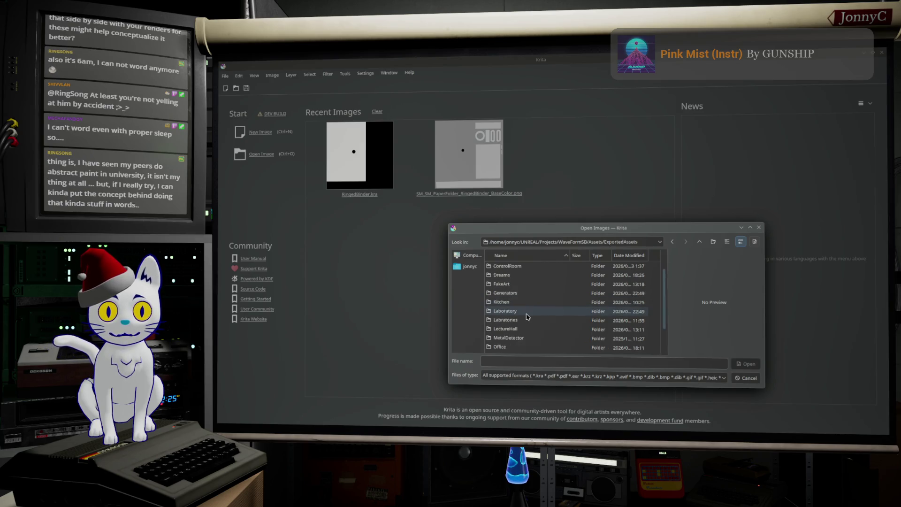
{"action": "double_click", "coordinate": [515, 284]}
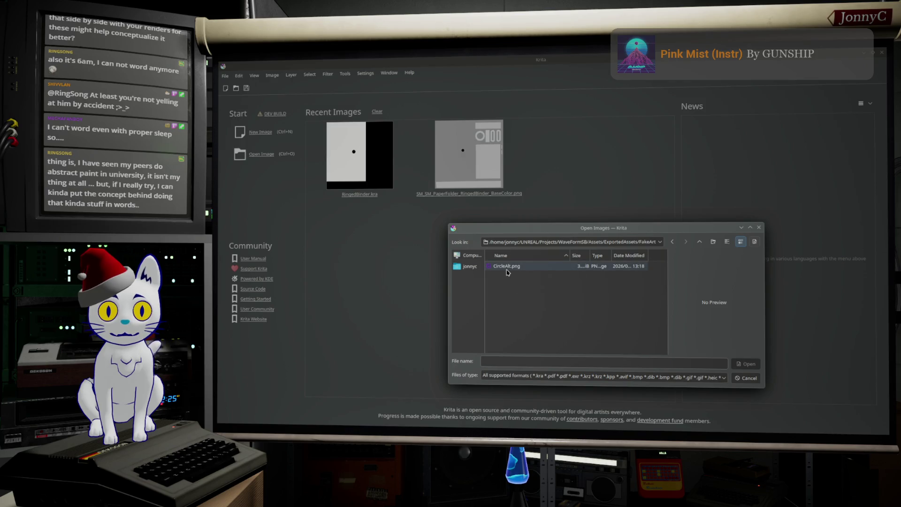
{"action": "left_click", "coordinate": [507, 271]}
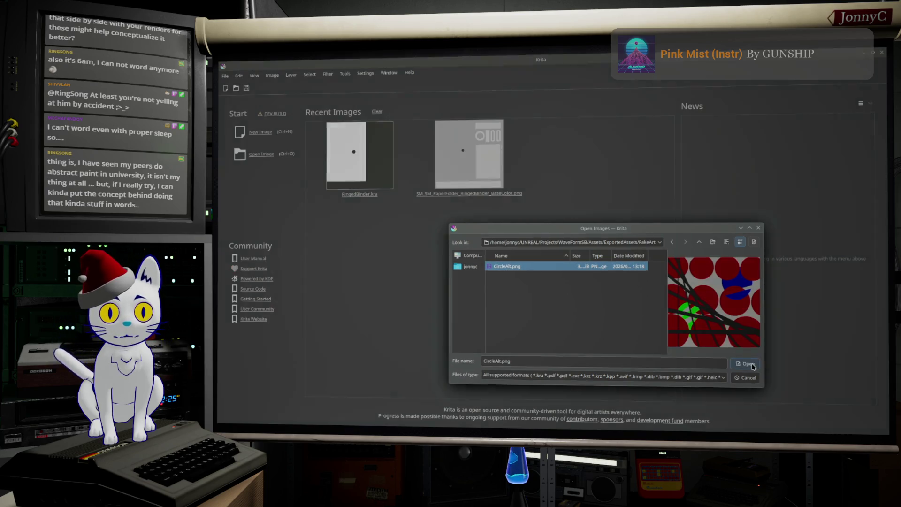
{"action": "left_click", "coordinate": [748, 364]}
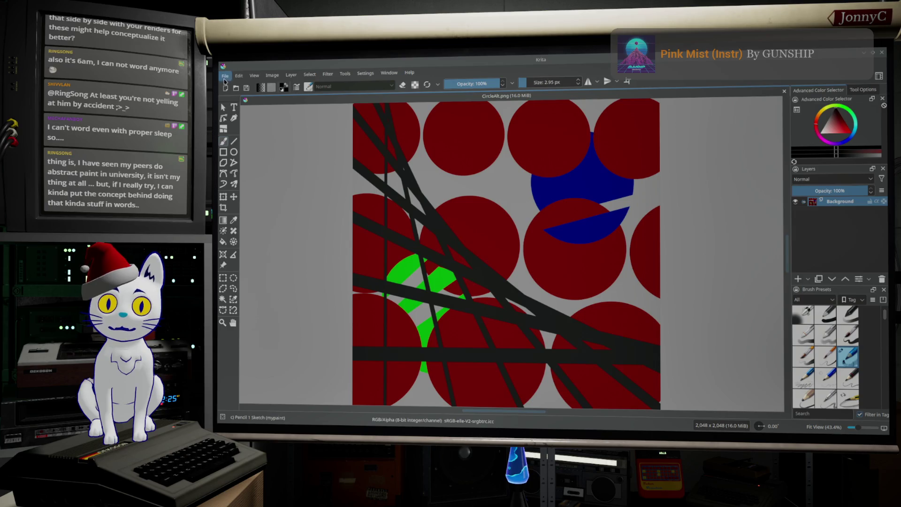
{"action": "left_click", "coordinate": [226, 76]}
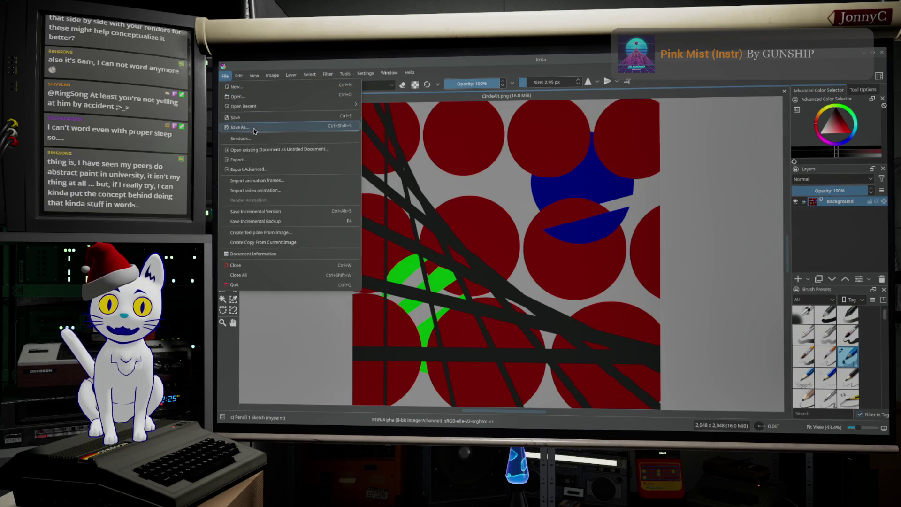
Save the image as a Krita .kra document named CircleAlt_Rough.kra.
{"action": "left_click", "coordinate": [255, 128]}
{"action": "left_click", "coordinate": [479, 300]}
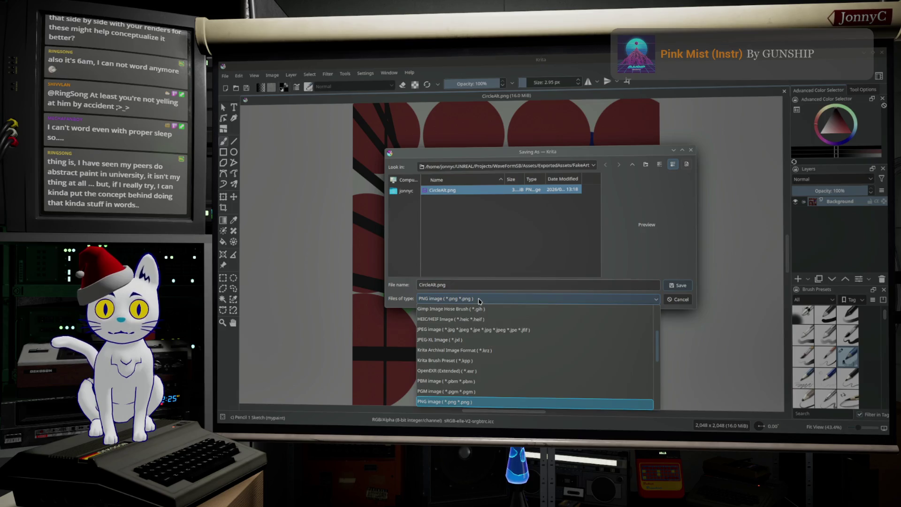
{"action": "scroll", "coordinate": [483, 307], "scroll_direction": "up", "scroll_amount": 5}
{"action": "left_click", "coordinate": [479, 308]}
{"action": "type", "text": "=Rou"}
{"action": "key", "text": "BackSpace"}
{"action": "key", "text": "BackSpace"}
{"action": "key", "text": "BackSpace"}
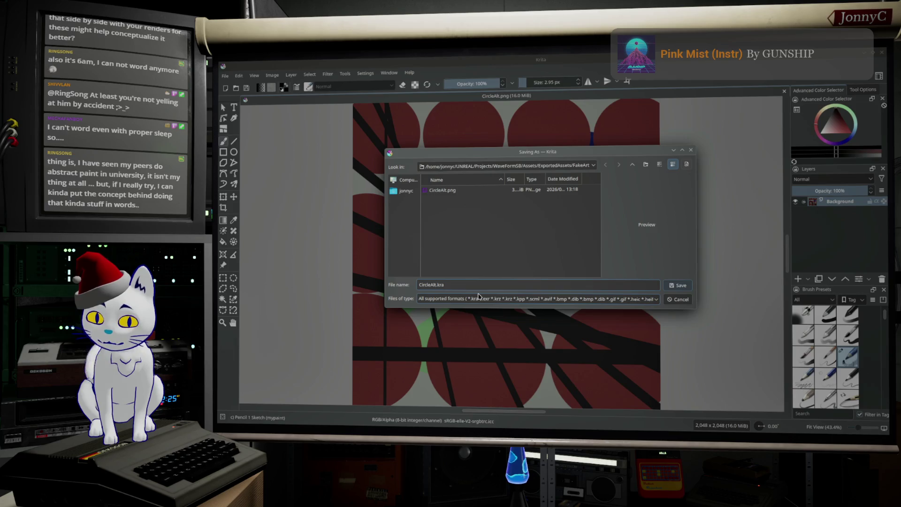
{"action": "type", "text": "_Rough"}
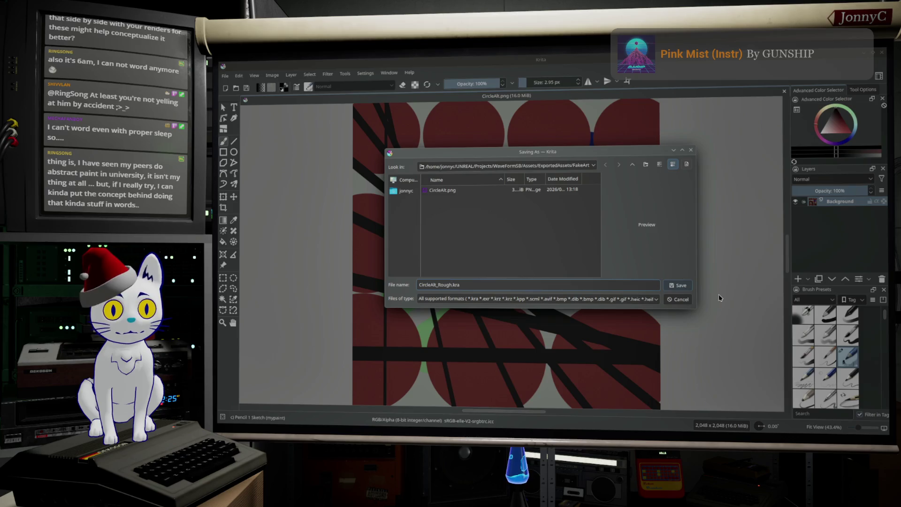
{"action": "left_click", "coordinate": [678, 285]}
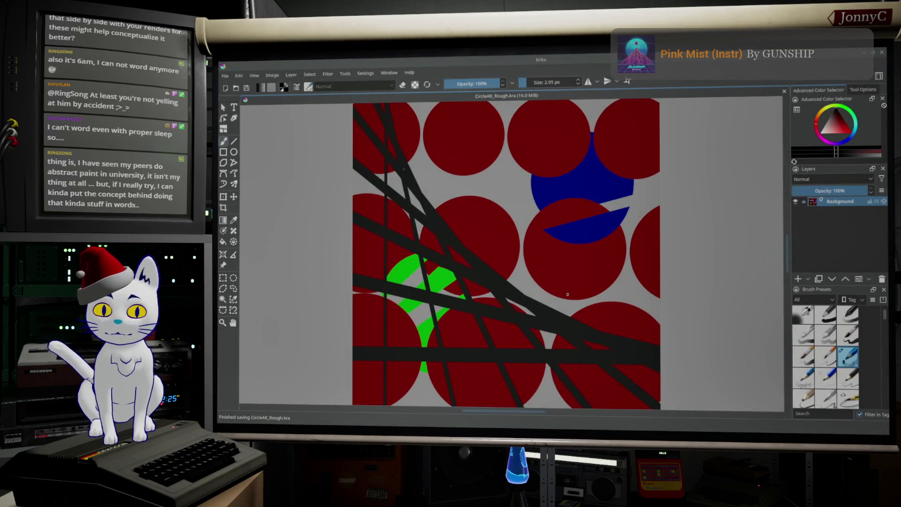
Look through the Background layer's context menu options.
{"action": "right_click", "coordinate": [853, 210]}
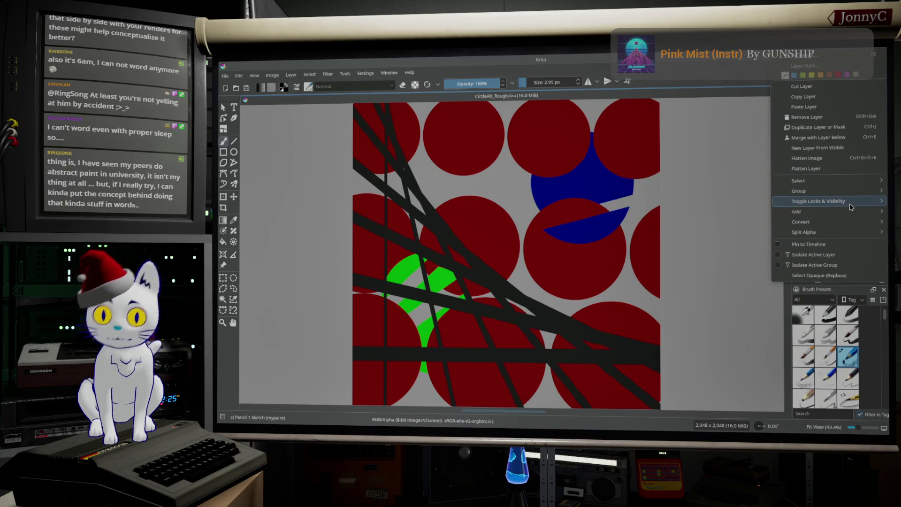
{"action": "mouse_move", "coordinate": [851, 204]}
{"action": "left_click", "coordinate": [306, 83]}
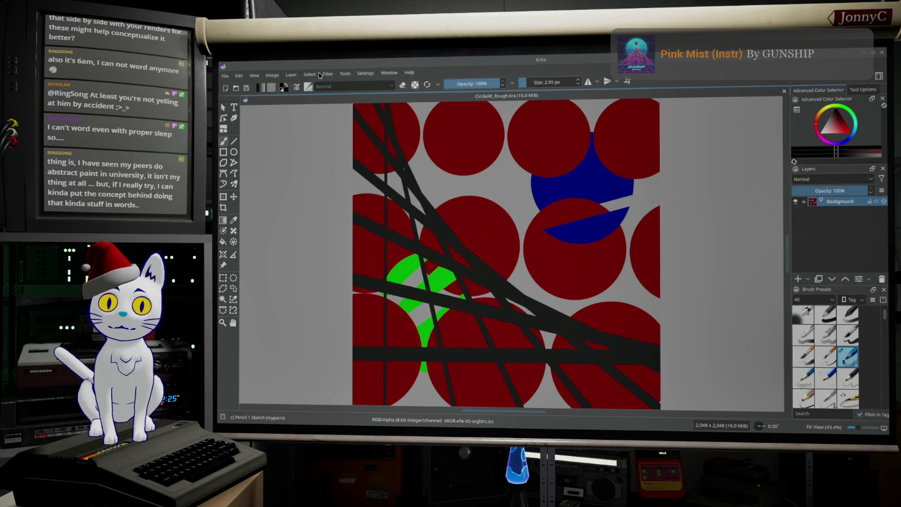
Browse the Filter, Settings and neighbouring menus for layer conversion options.
{"action": "left_click", "coordinate": [328, 74]}
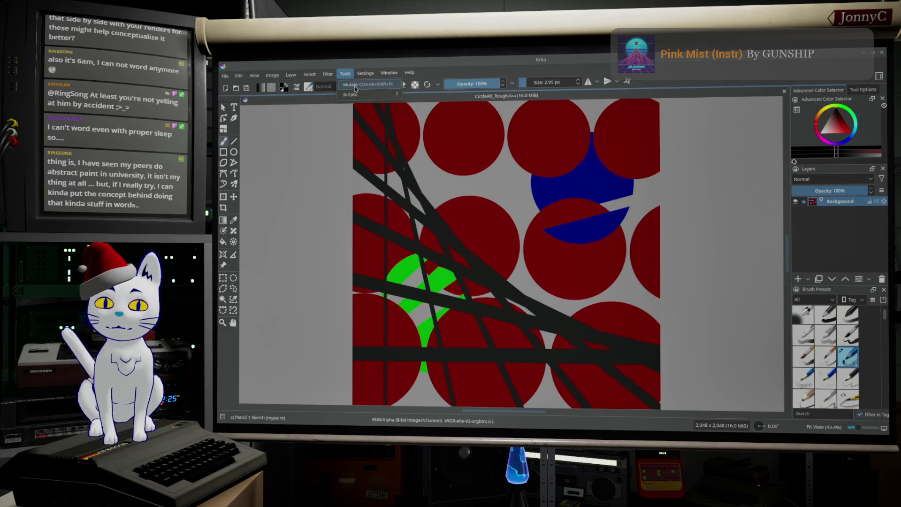
{"action": "left_click", "coordinate": [364, 74]}
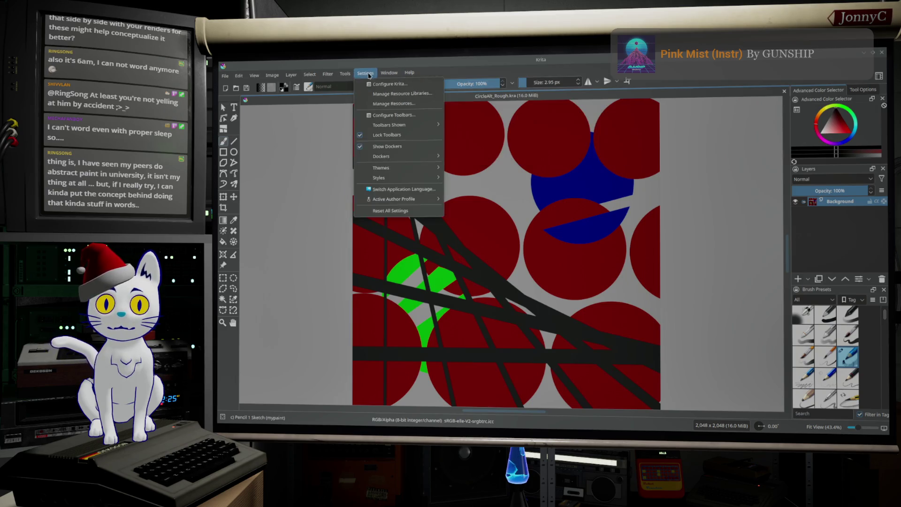
{"action": "mouse_move", "coordinate": [346, 74]}
{"action": "mouse_move", "coordinate": [359, 96]}
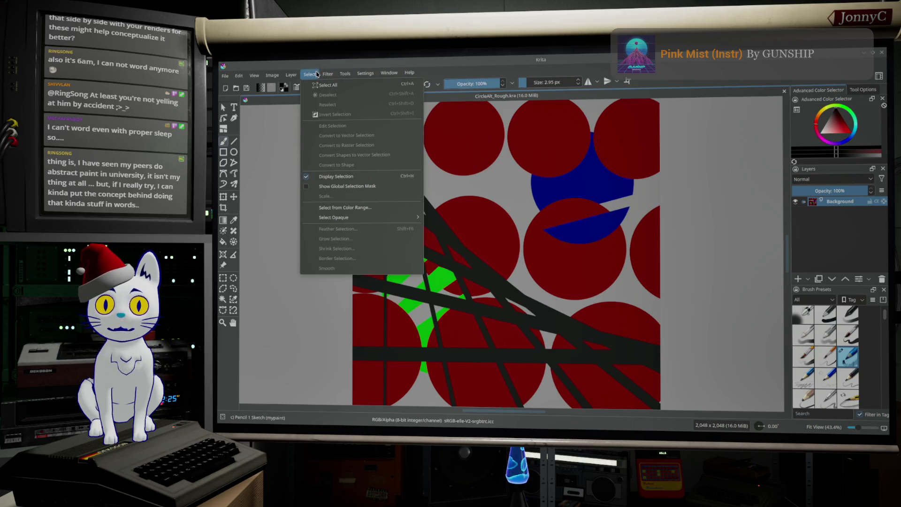
{"action": "mouse_move", "coordinate": [289, 77]}
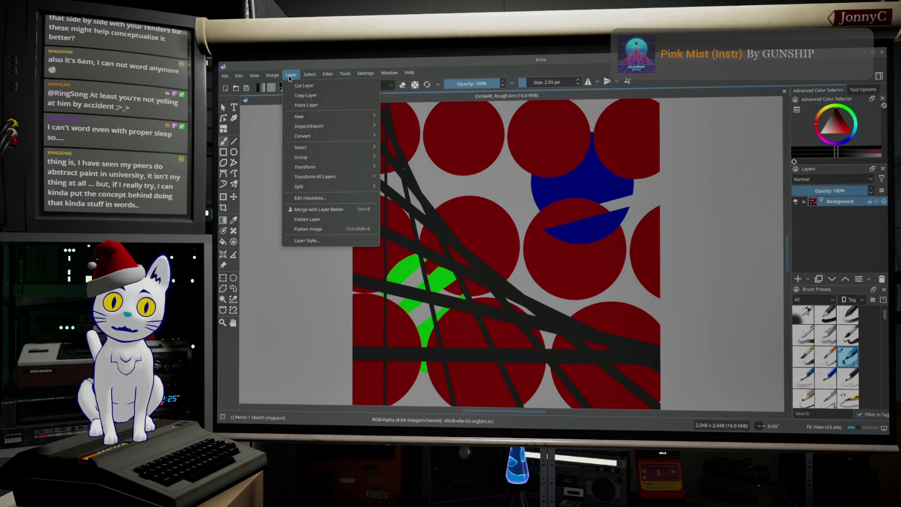
{"action": "mouse_move", "coordinate": [324, 137]}
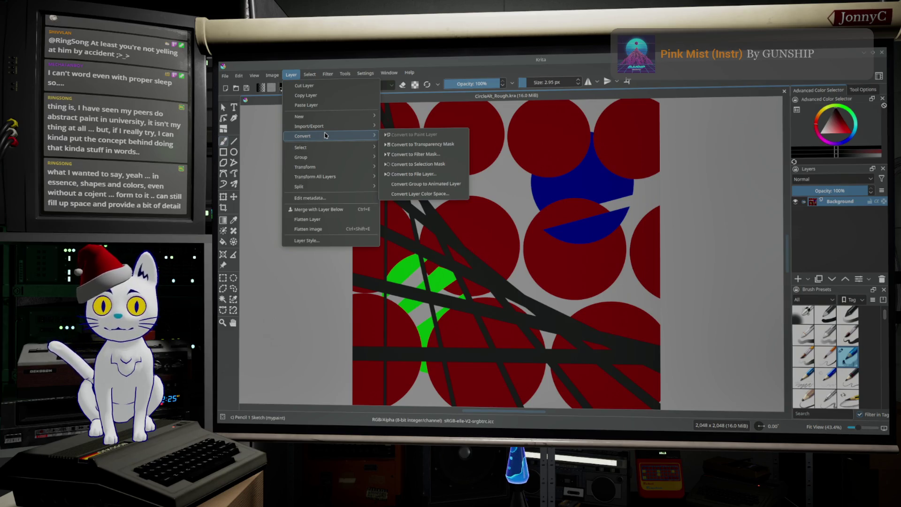
{"action": "left_click", "coordinate": [426, 158]}
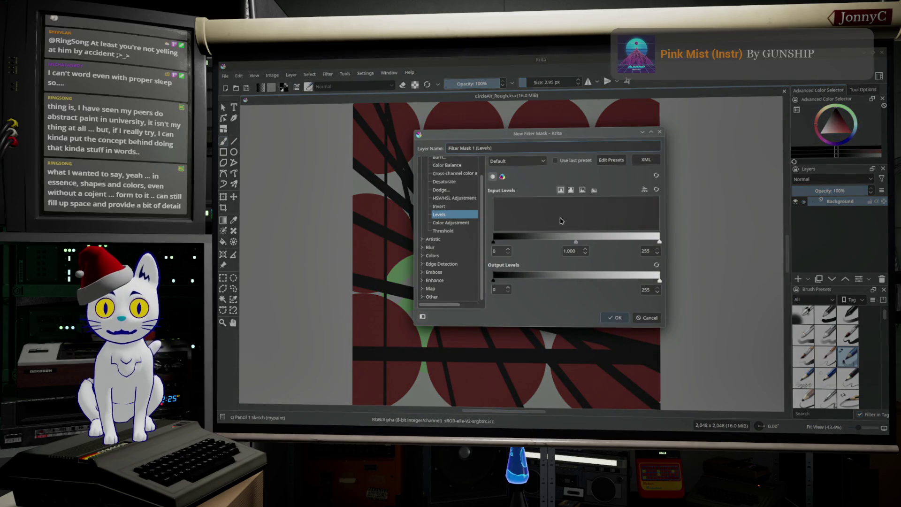
{"action": "left_click", "coordinate": [646, 317]}
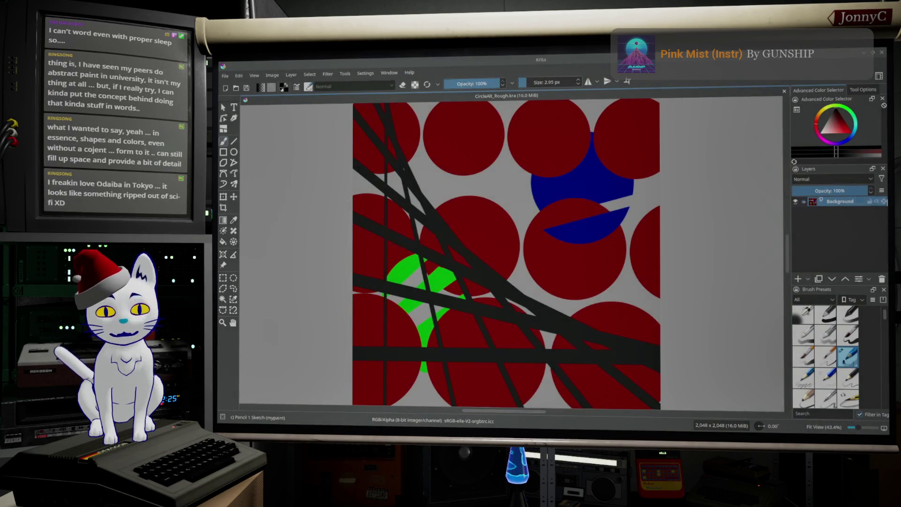
{"action": "right_click", "coordinate": [852, 203]}
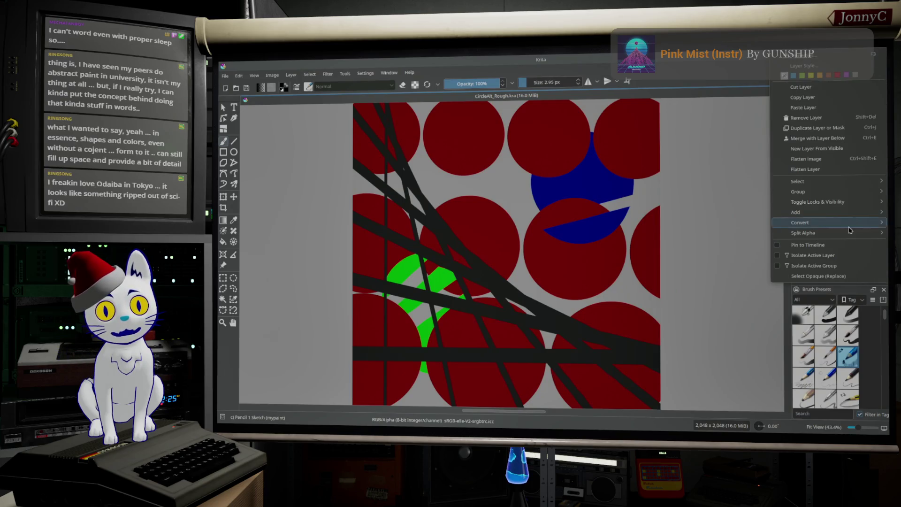
{"action": "mouse_move", "coordinate": [849, 233]}
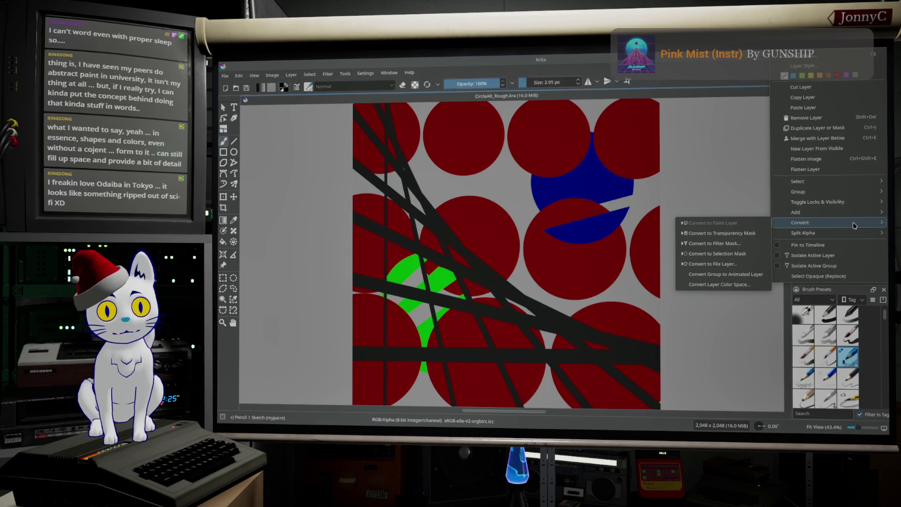
{"action": "key", "text": "Escape"}
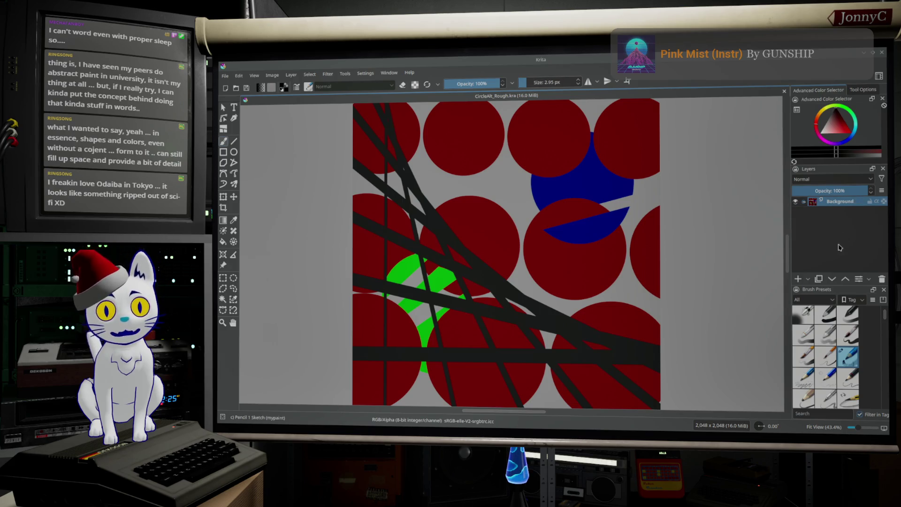
{"action": "left_click", "coordinate": [801, 279]}
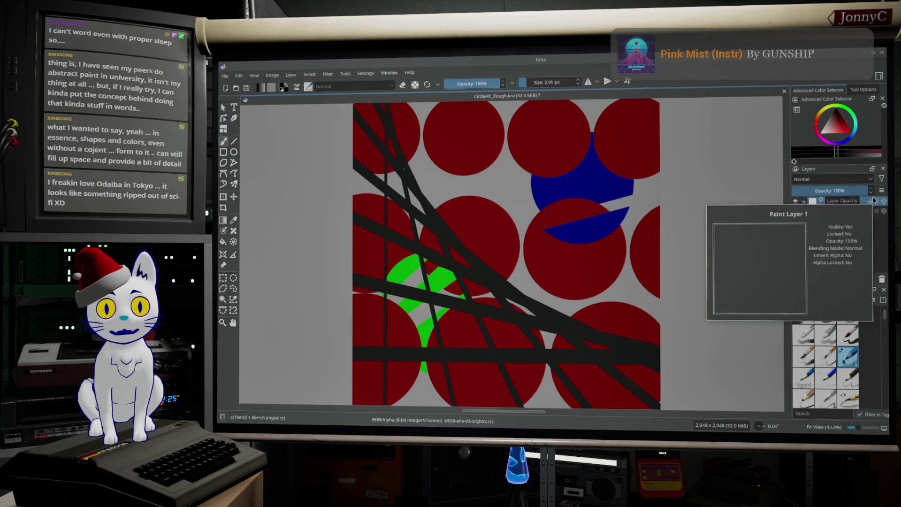
{"action": "left_click", "coordinate": [840, 211]}
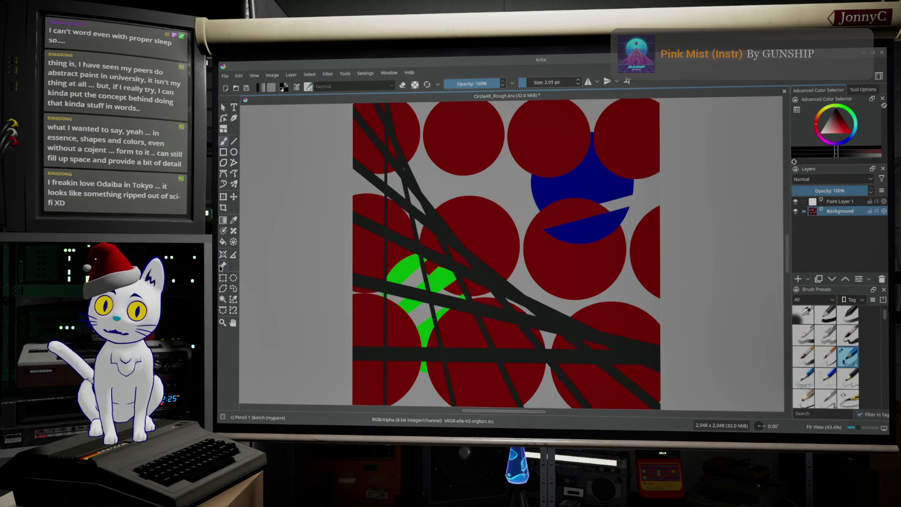
{"action": "left_click", "coordinate": [233, 220]}
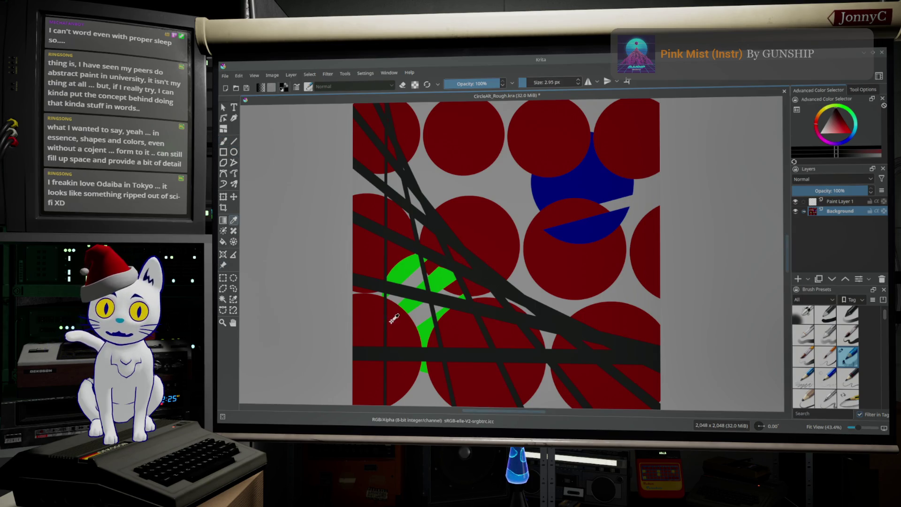
{"action": "left_click", "coordinate": [224, 300]}
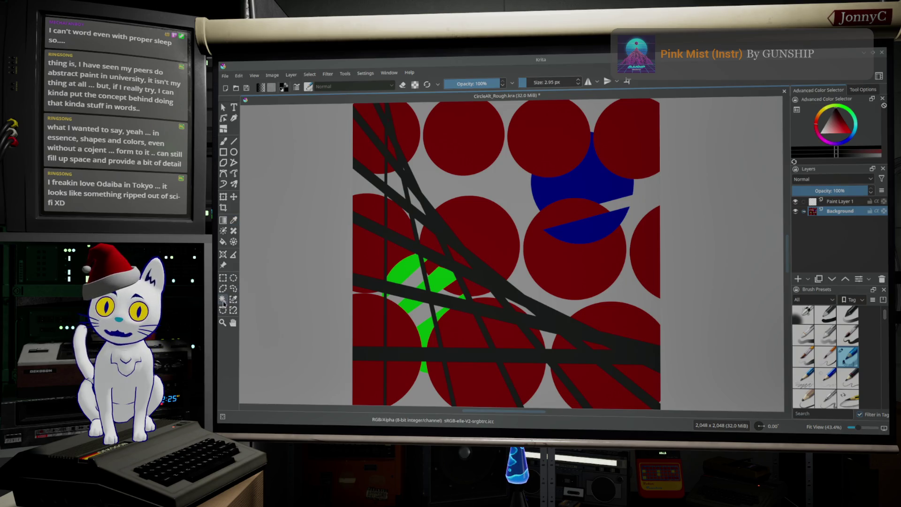
Magic-wand select the lower and middle-right red areas on the Background layer.
{"action": "left_click", "coordinate": [408, 341]}
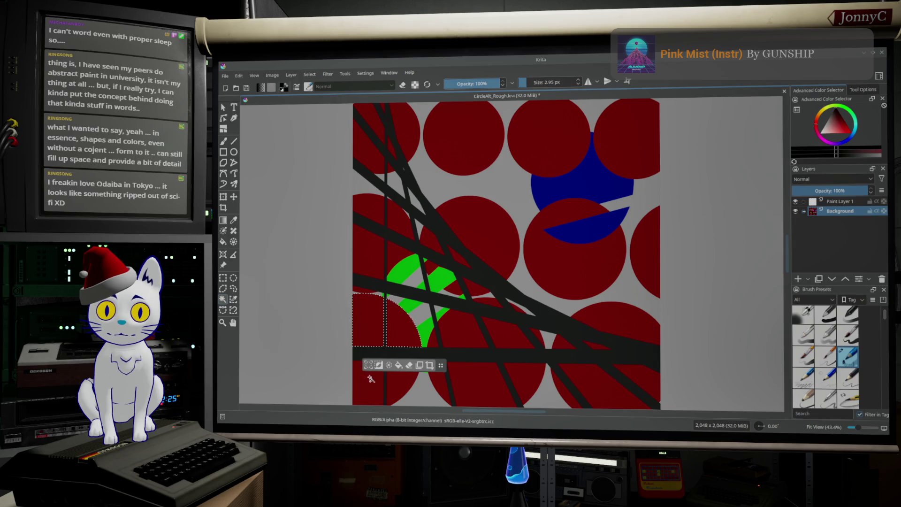
{"action": "left_click", "coordinate": [468, 389], "text": "shift"}
{"action": "left_click", "coordinate": [504, 341], "text": "shift"}
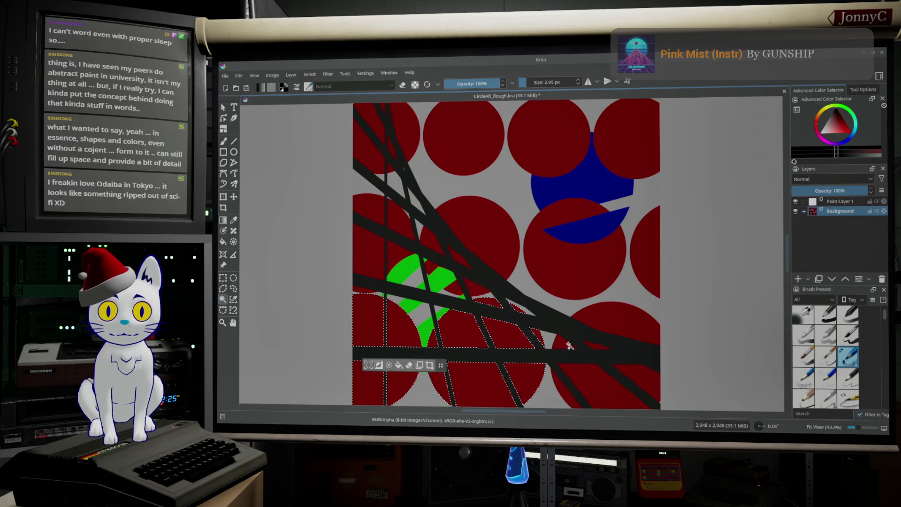
{"action": "left_click", "coordinate": [615, 316], "text": "shift"}
{"action": "left_click", "coordinate": [639, 372], "text": "shift"}
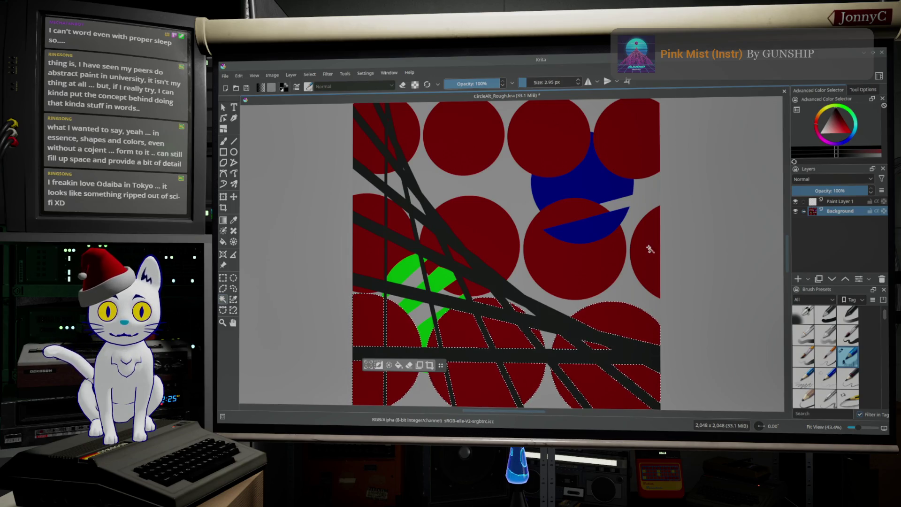
{"action": "left_click", "coordinate": [568, 259], "text": "shift"}
Add the top red circles, middle-left circle and red slivers, then make Paint Layer 1 active.
{"action": "left_click", "coordinate": [636, 148], "text": "shift"}
{"action": "left_click", "coordinate": [538, 141], "text": "shift"}
{"action": "left_click", "coordinate": [459, 153], "text": "shift"}
{"action": "left_click", "coordinate": [473, 252], "text": "shift"}
{"action": "left_click", "coordinate": [459, 257], "text": "shift"}
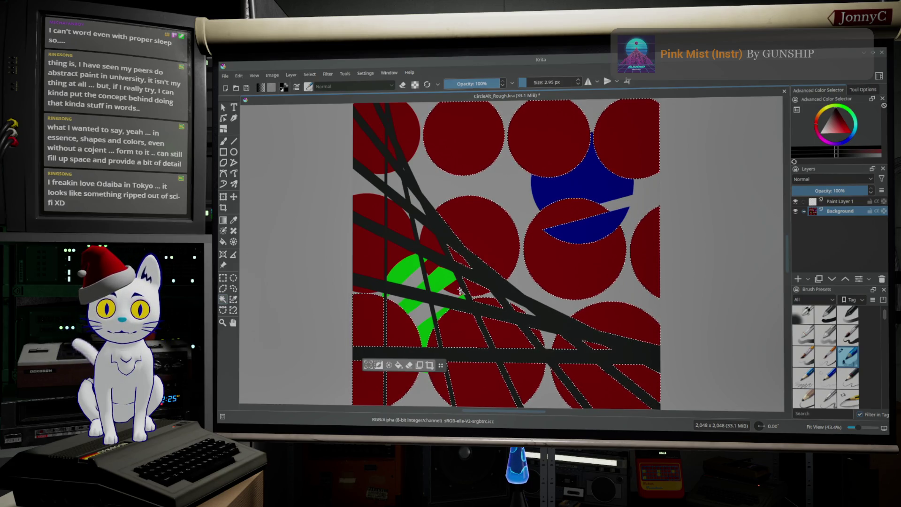
{"action": "left_click", "coordinate": [365, 254], "text": "shift"}
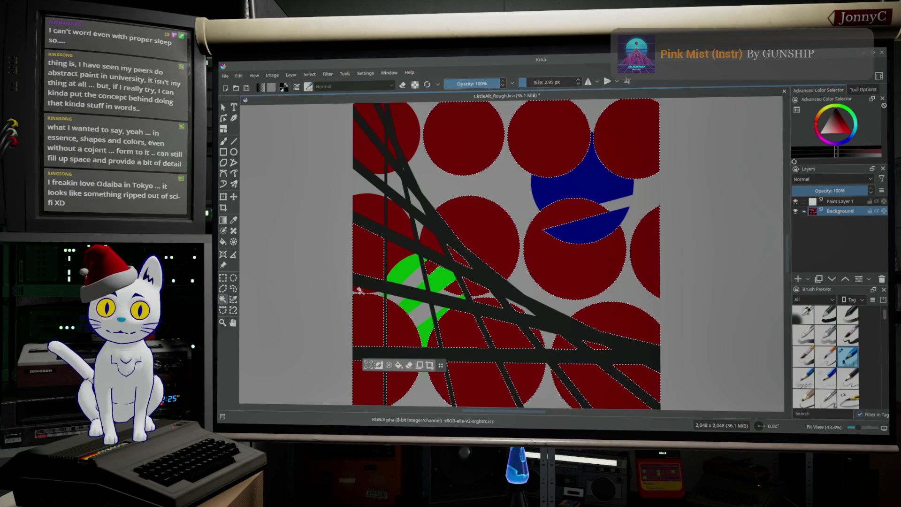
{"action": "left_click", "coordinate": [392, 257], "text": "shift"}
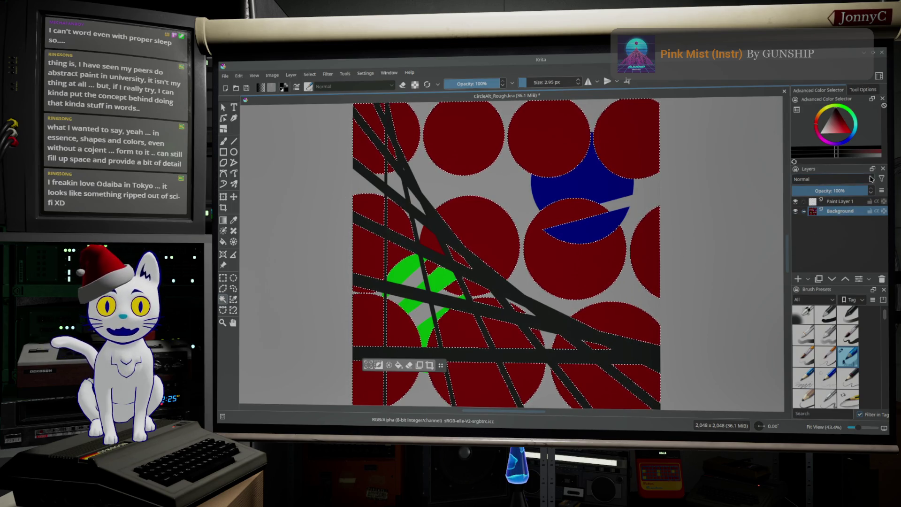
{"action": "left_click", "coordinate": [840, 201]}
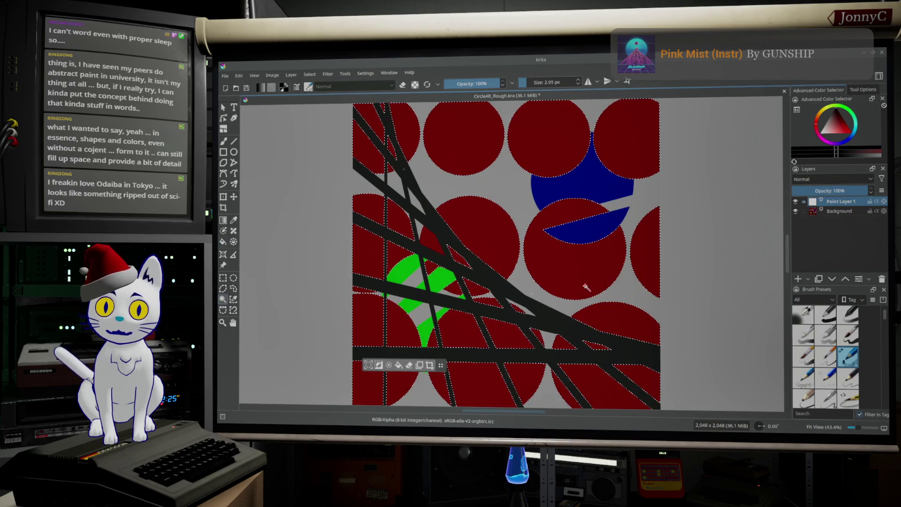
Paint dark brown over the selected red circles with the freehand Pencil brush.
{"action": "left_click", "coordinate": [224, 141]}
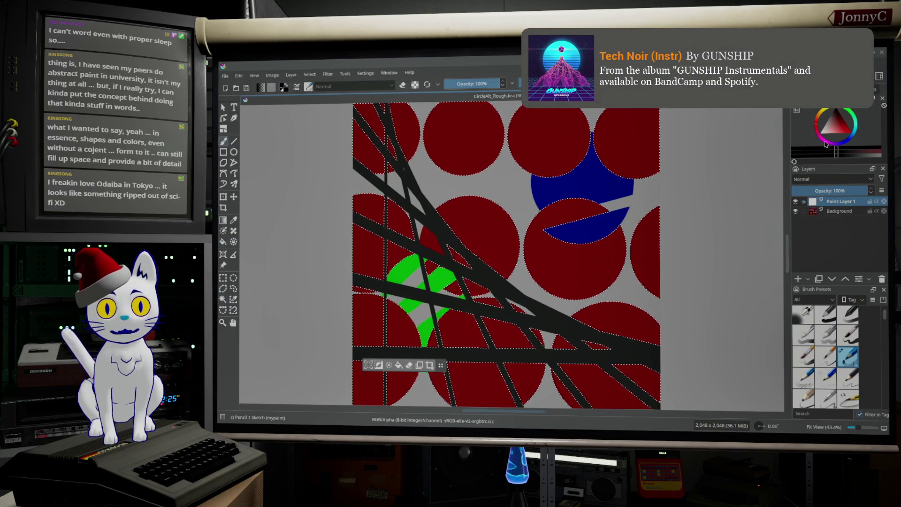
{"action": "left_click_drag", "start_coordinate": [824, 146], "coordinate": [821, 115]}
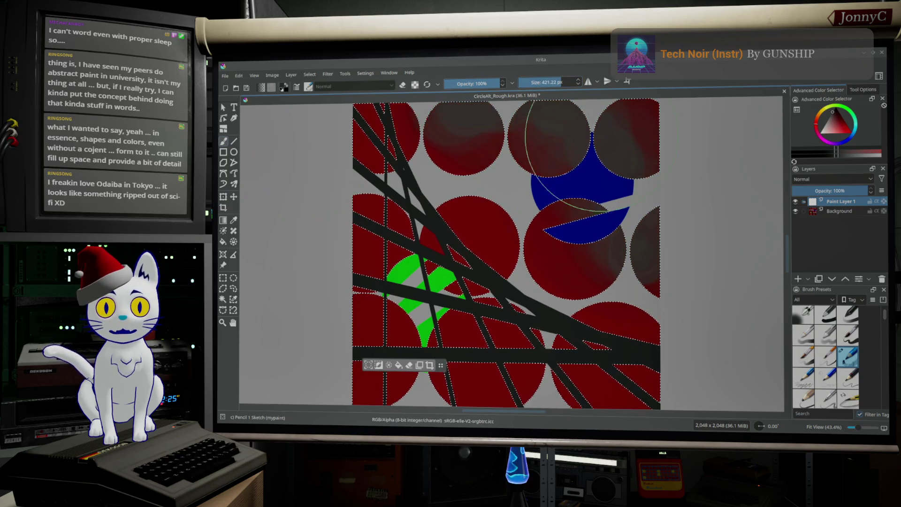
{"action": "left_click_drag", "start_coordinate": [605, 145], "coordinate": [540, 137]}
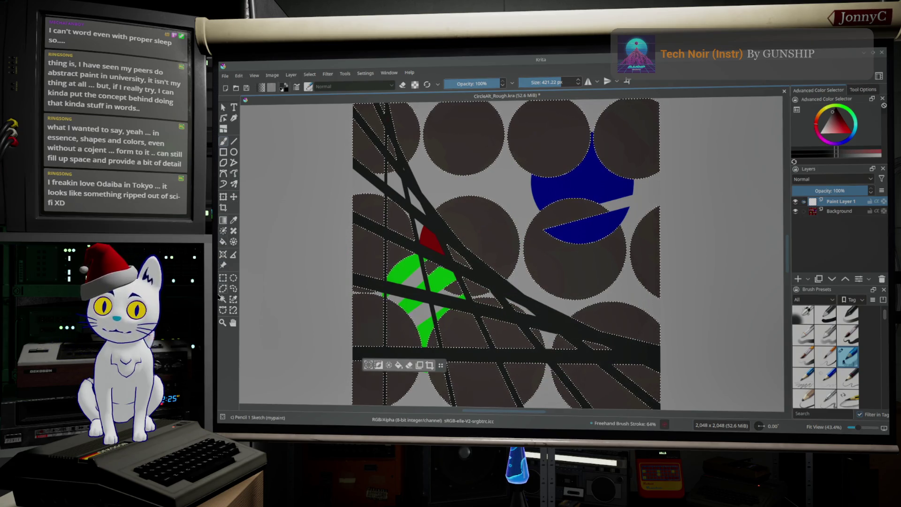
Magic-wand select only the leftover red triangle on the Background layer.
{"action": "left_click", "coordinate": [225, 299]}
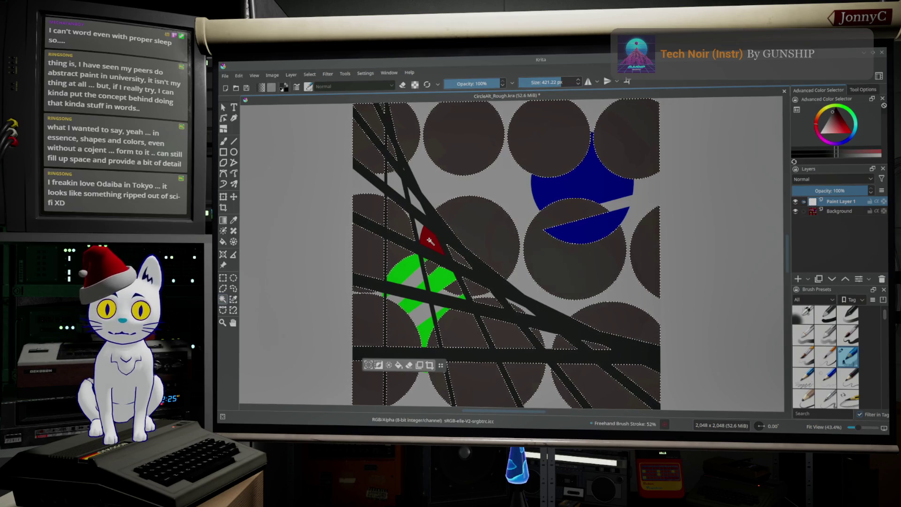
{"action": "left_click", "coordinate": [839, 211]}
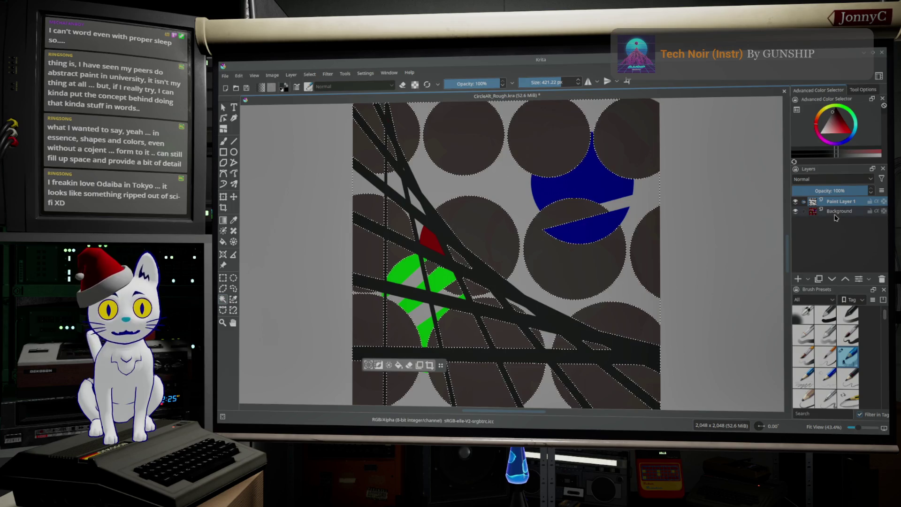
{"action": "left_click", "coordinate": [431, 239]}
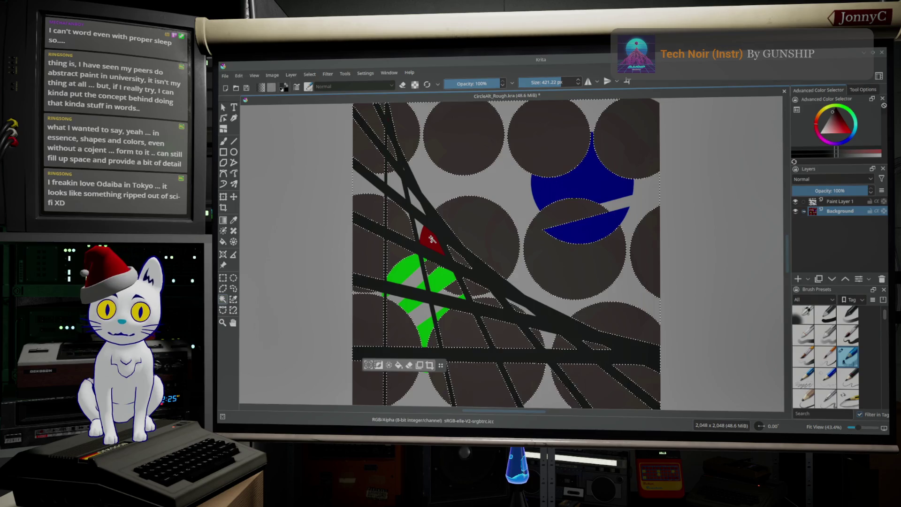
{"action": "left_click", "coordinate": [432, 241]}
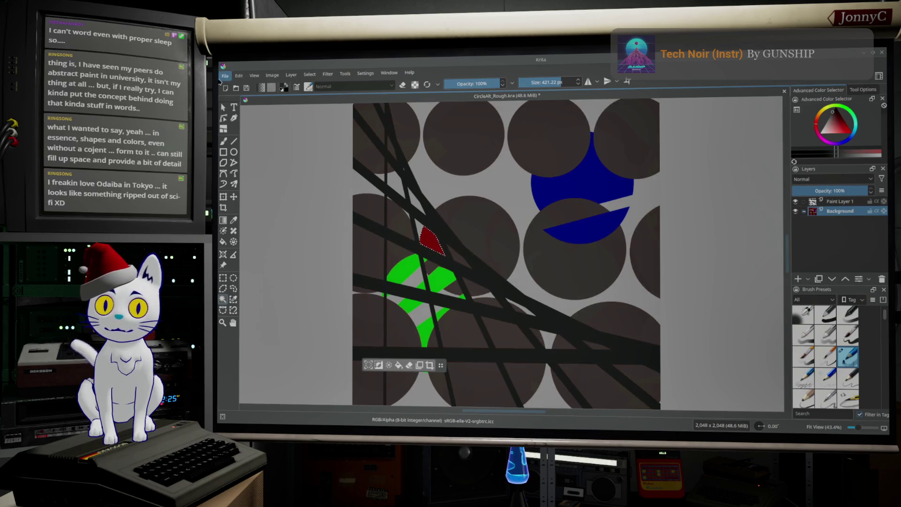
Paint over the leftover red triangle with the freehand brush.
{"action": "left_click", "coordinate": [223, 142]}
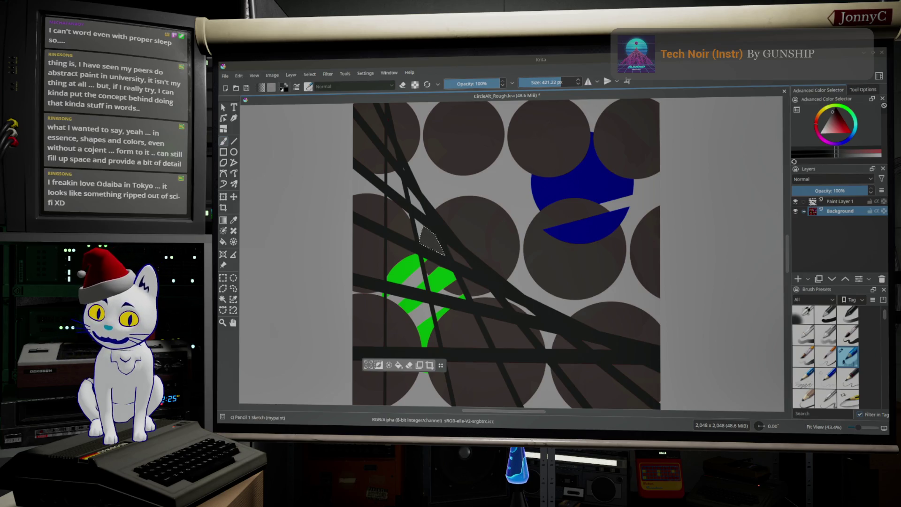
Switch to the browser showing the YouTube video 'PixiEditor is AMAZING!'.
{"action": "key", "text": "alt+Tab"}
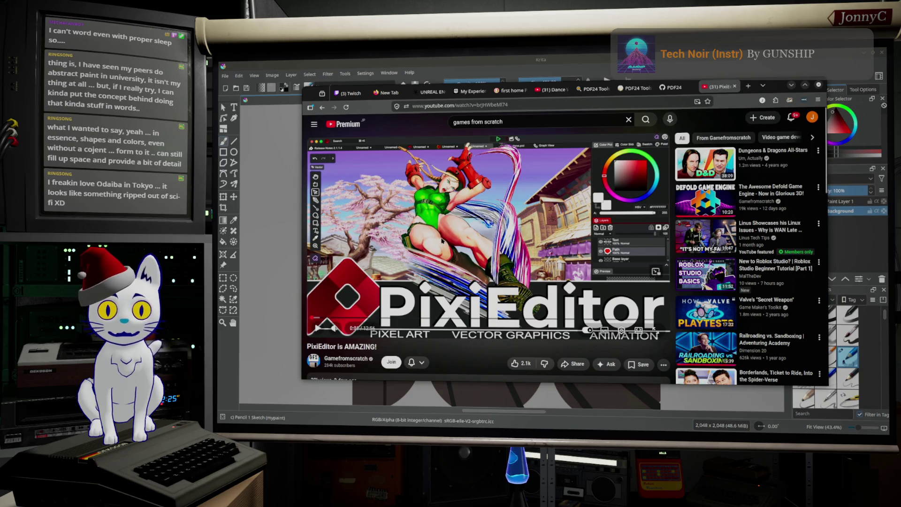
Expand and read the PixiEditor video's full description, then start a fresh blank tab.
{"action": "scroll", "coordinate": [469, 262], "scroll_direction": "down", "scroll_amount": 2}
{"action": "left_click", "coordinate": [510, 300]}
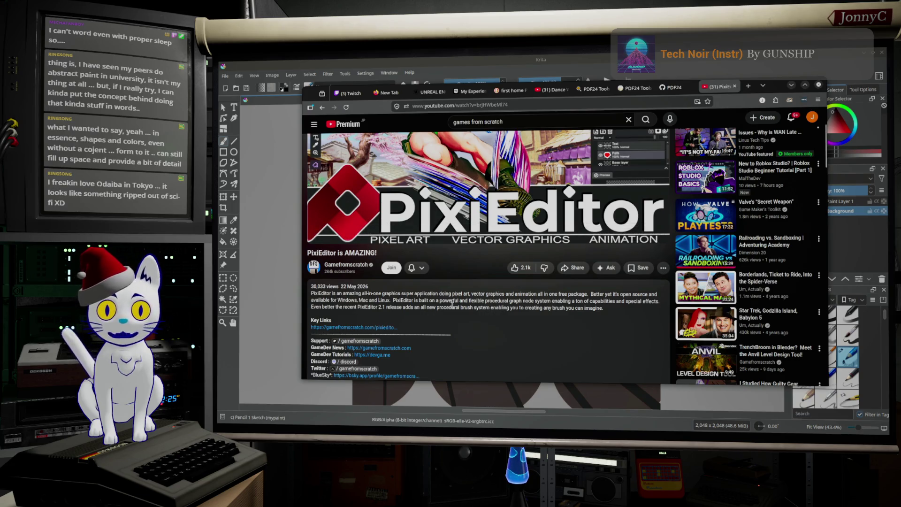
{"action": "scroll", "coordinate": [452, 305], "scroll_direction": "up", "scroll_amount": 2}
{"action": "scroll", "coordinate": [399, 322], "scroll_direction": "down", "scroll_amount": 2}
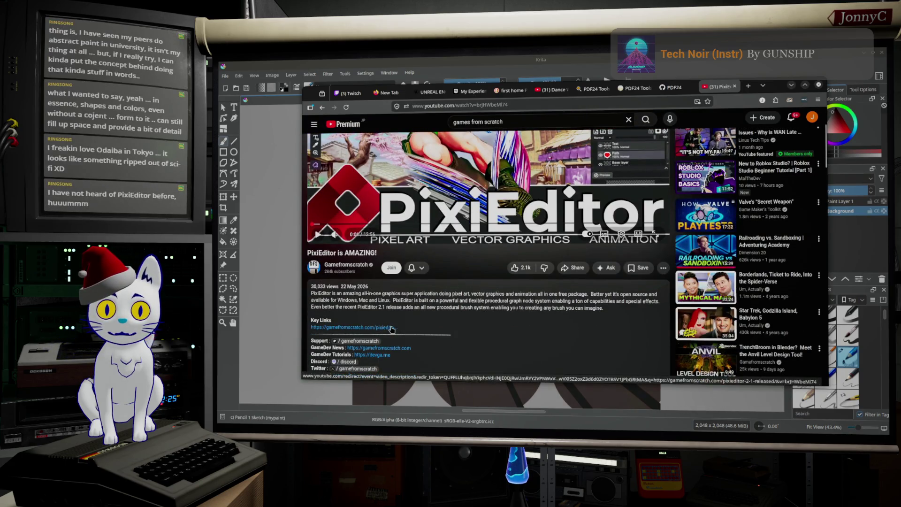
{"action": "scroll", "coordinate": [390, 328], "scroll_direction": "down", "scroll_amount": 1}
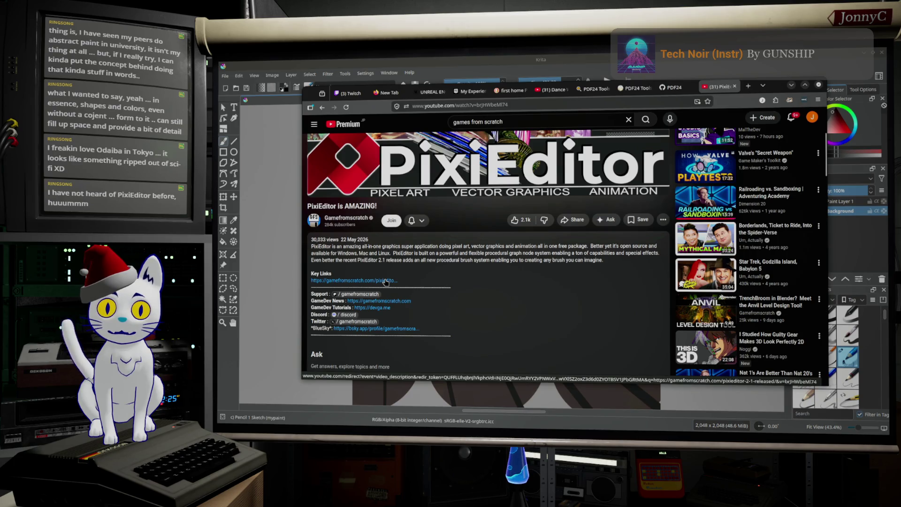
{"action": "scroll", "coordinate": [469, 188], "scroll_direction": "up", "scroll_amount": 3}
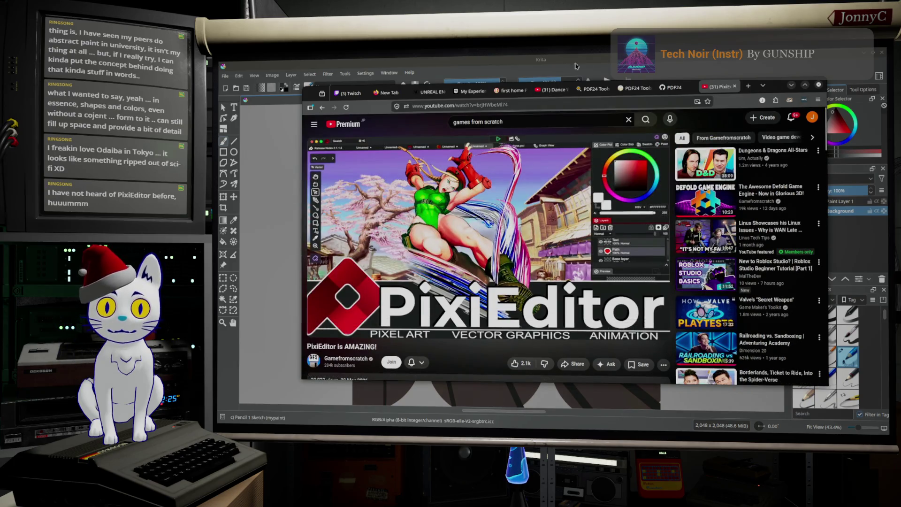
{"action": "left_click", "coordinate": [748, 87]}
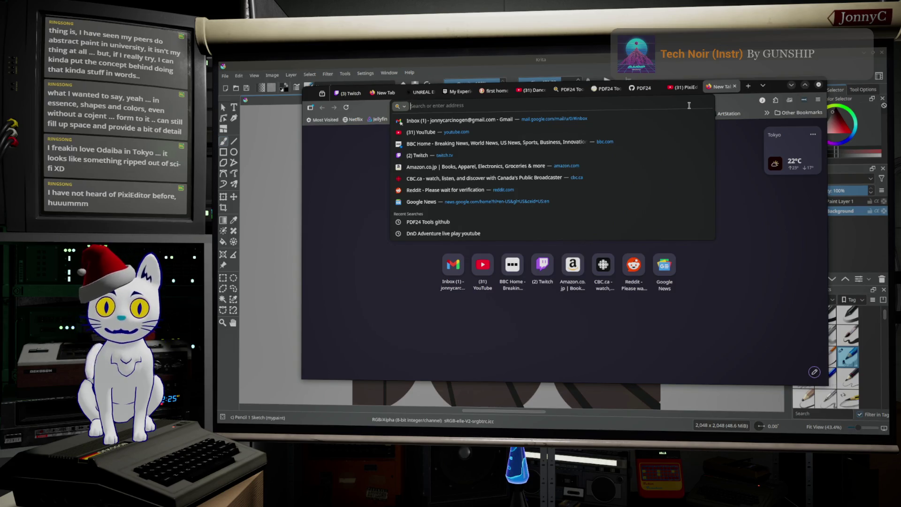
Google 'pixieditor' and open the official pixieditor.net homepage from the results.
{"action": "type", "text": "www.google"}
{"action": "key", "text": "Return"}
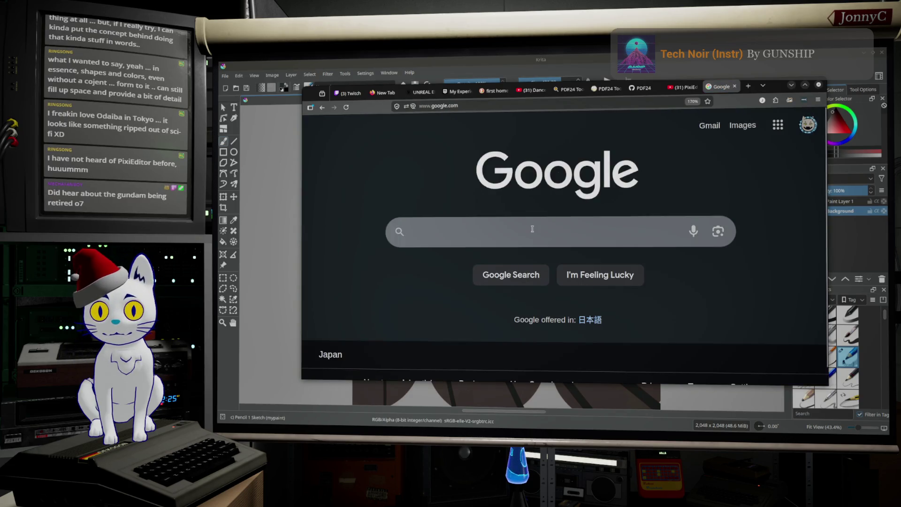
{"action": "left_click", "coordinate": [532, 229]}
{"action": "type", "text": "pixieditor"}
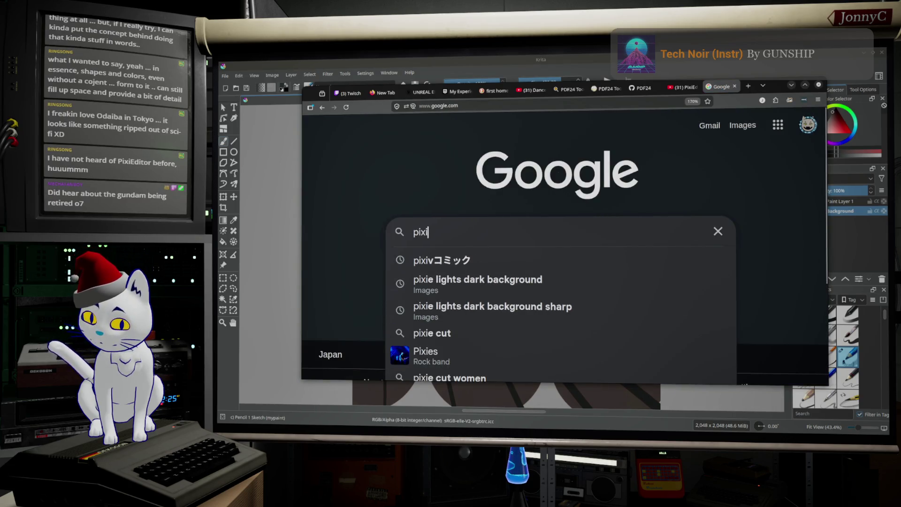
{"action": "key", "text": "Return"}
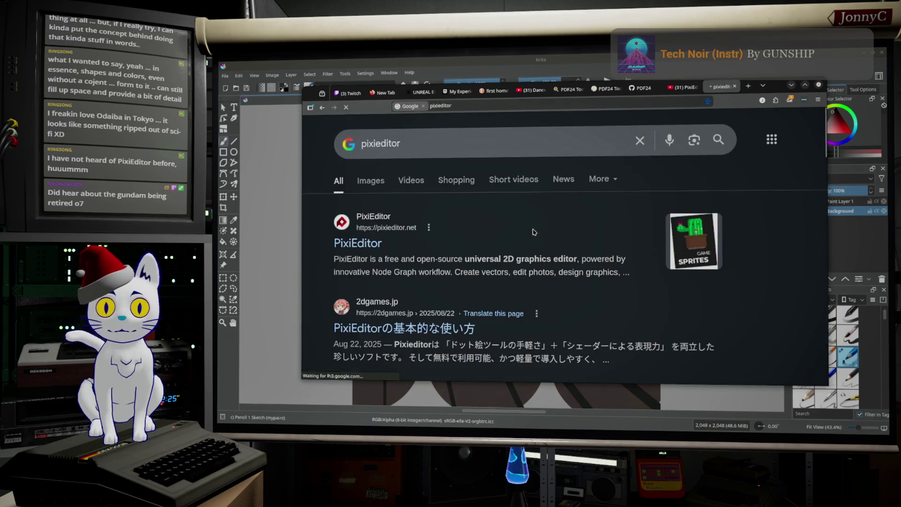
{"action": "left_click", "coordinate": [346, 246]}
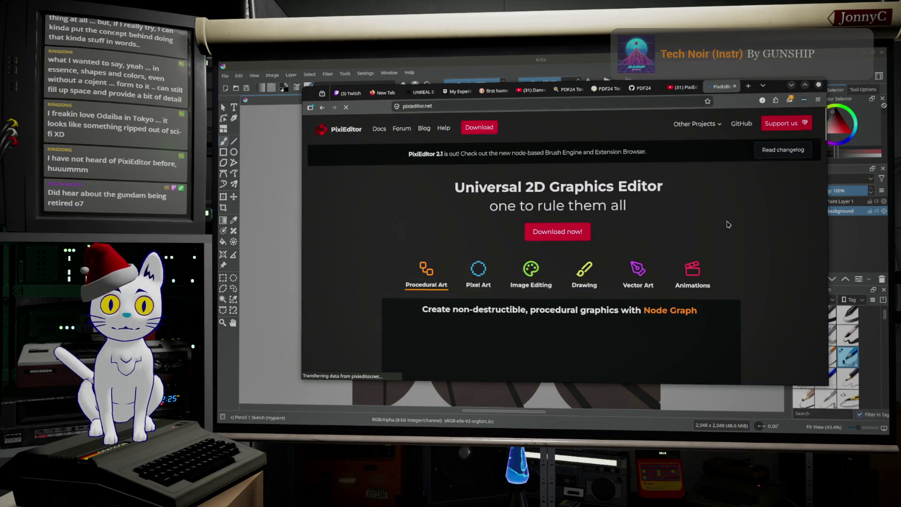
{"action": "scroll", "coordinate": [730, 224], "scroll_direction": "down", "scroll_amount": 3}
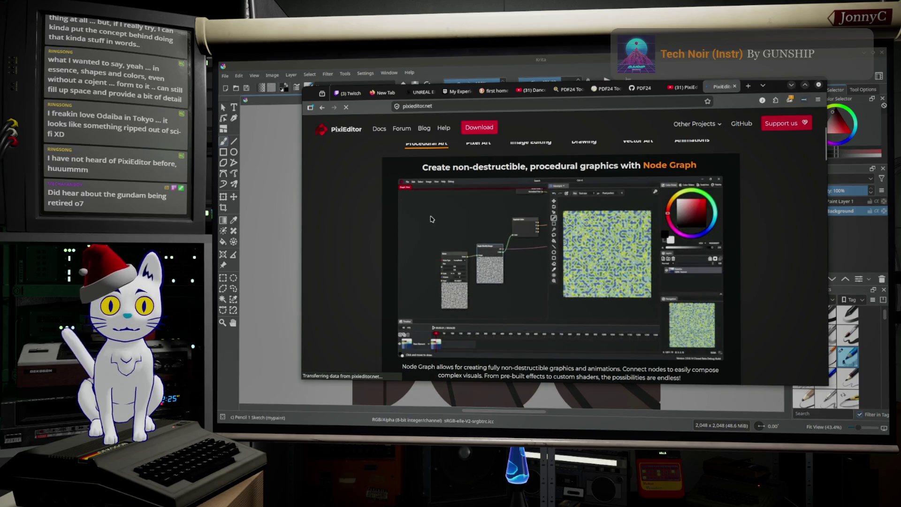
{"action": "mouse_move", "coordinate": [434, 214]}
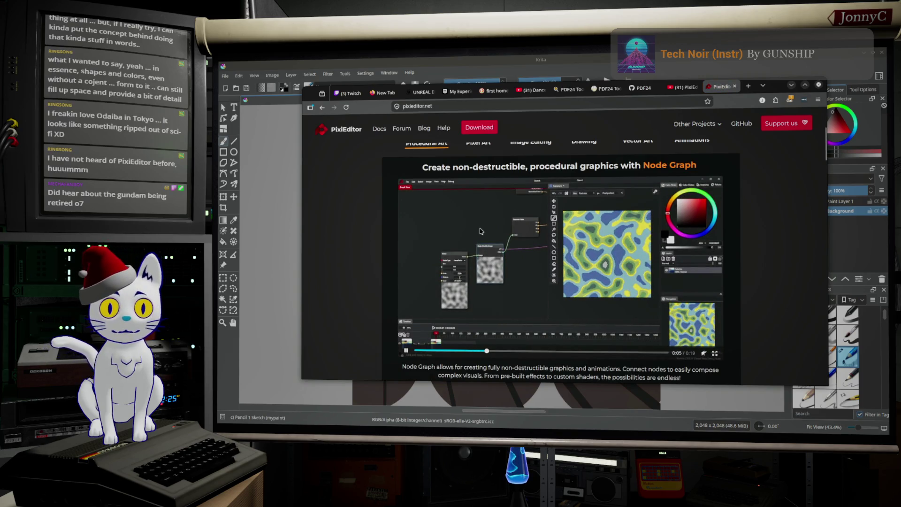
{"action": "scroll", "coordinate": [484, 228], "scroll_direction": "down", "scroll_amount": 1}
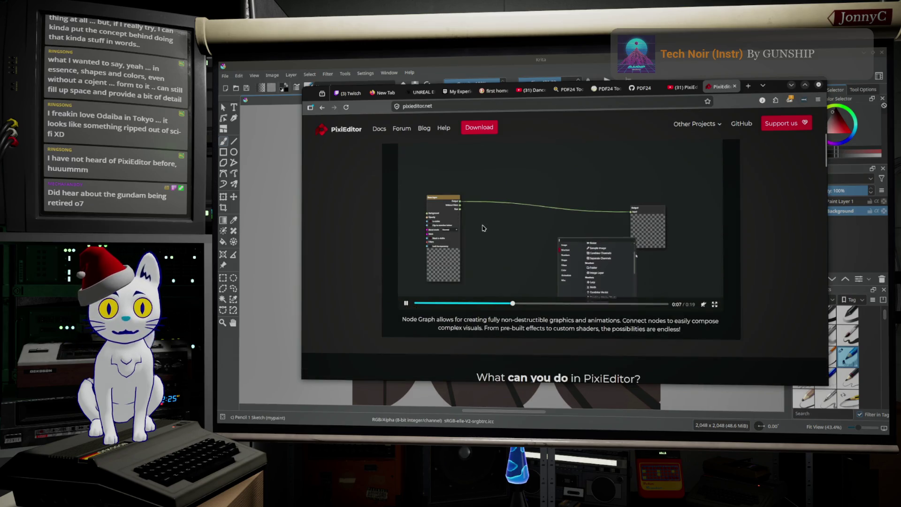
{"action": "scroll", "coordinate": [484, 228], "scroll_direction": "up", "scroll_amount": 1}
{"action": "scroll", "coordinate": [484, 228], "scroll_direction": "down", "scroll_amount": 4}
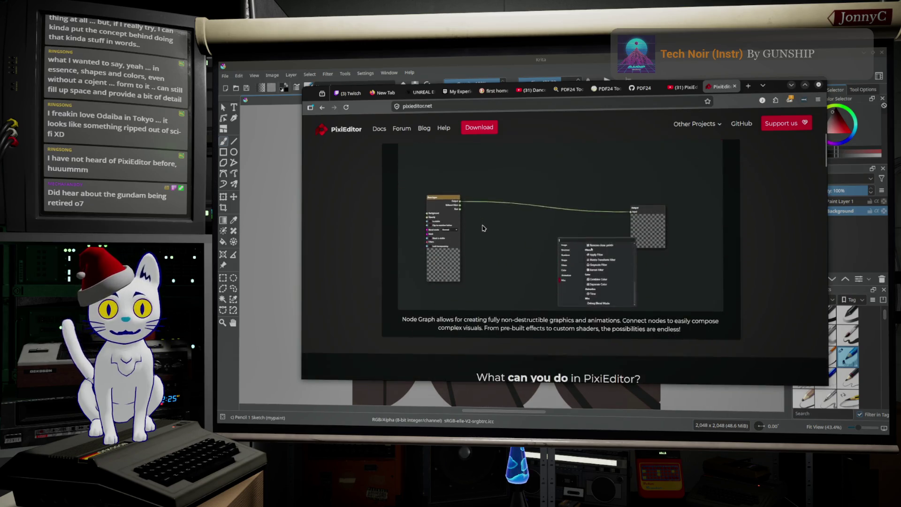
{"action": "scroll", "coordinate": [483, 228], "scroll_direction": "down", "scroll_amount": 1}
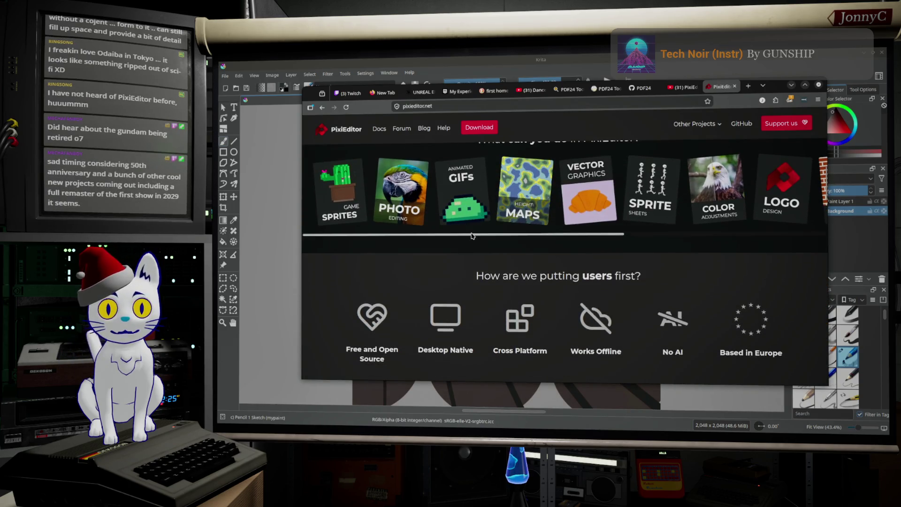
{"action": "scroll", "coordinate": [469, 235], "scroll_direction": "down", "scroll_amount": 3}
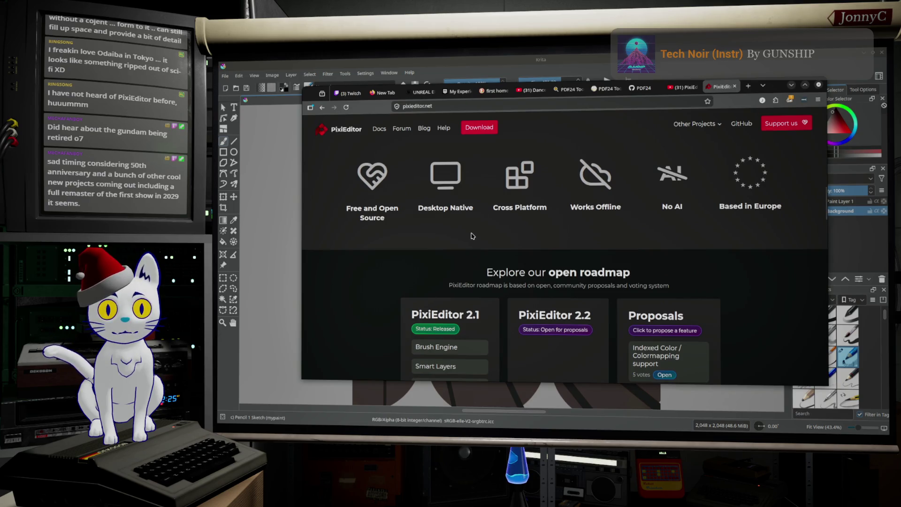
{"action": "scroll", "coordinate": [472, 236], "scroll_direction": "up", "scroll_amount": 10}
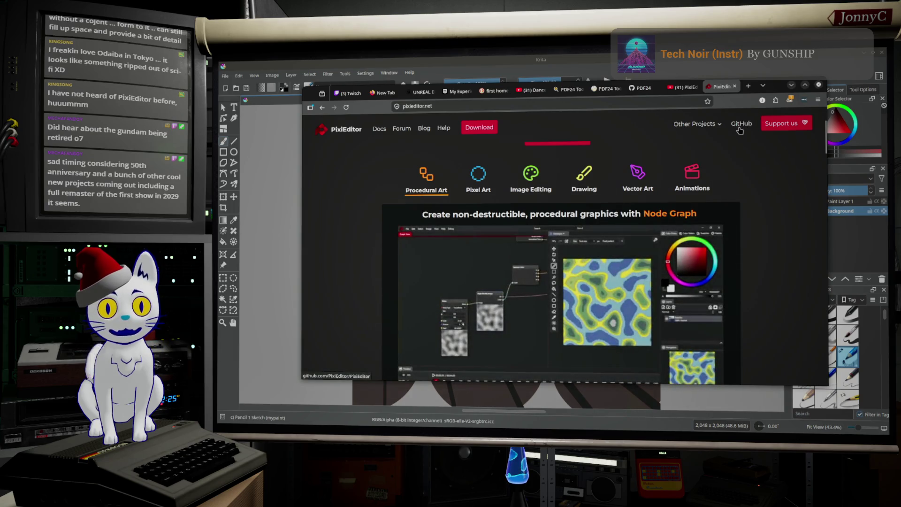
{"action": "left_click", "coordinate": [740, 124]}
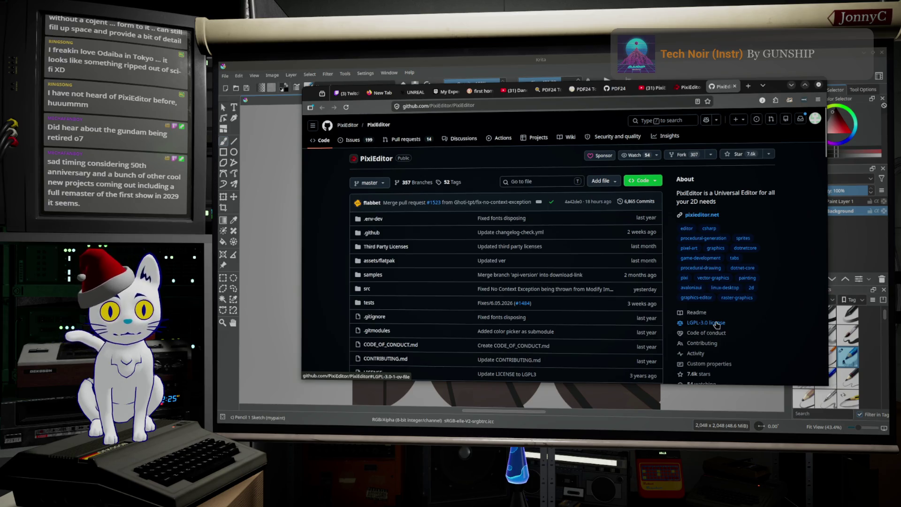
Scroll through the PixiEditor GitHub README, from the toolsets to the Animations and Nodes sections.
{"action": "scroll", "coordinate": [509, 285], "scroll_direction": "down", "scroll_amount": 8}
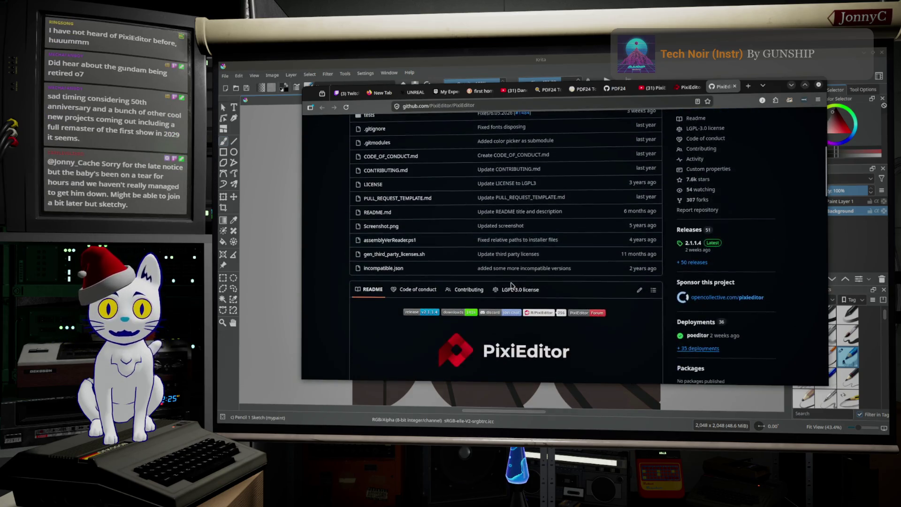
{"action": "scroll", "coordinate": [511, 282], "scroll_direction": "down", "scroll_amount": 10}
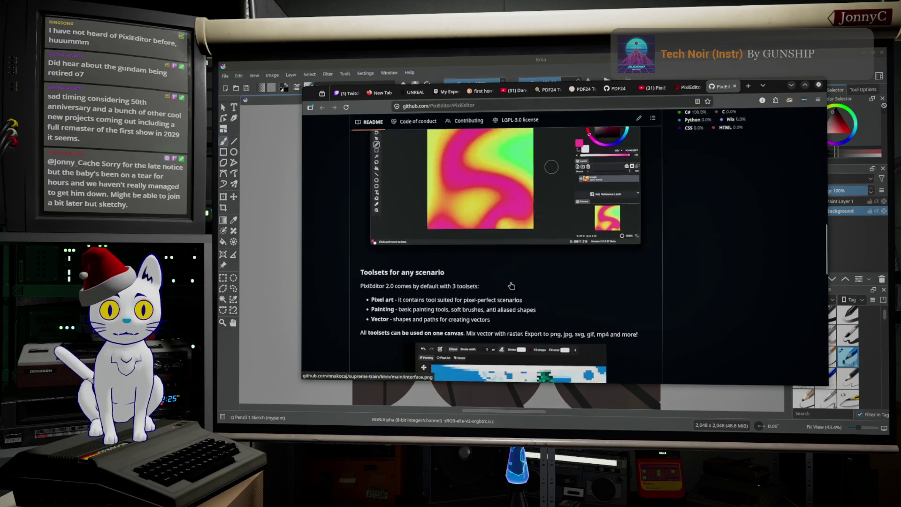
{"action": "scroll", "coordinate": [511, 285], "scroll_direction": "down", "scroll_amount": 2}
{"action": "scroll", "coordinate": [511, 285], "scroll_direction": "down", "scroll_amount": 1}
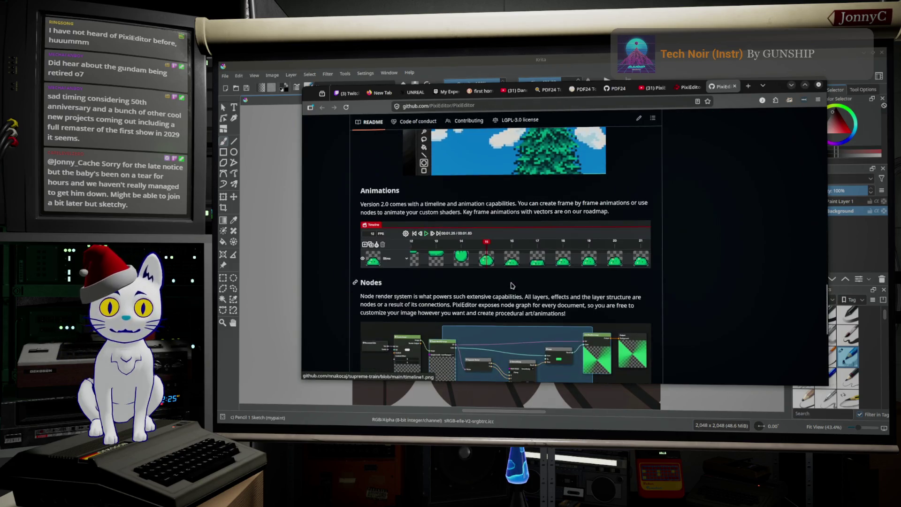
{"action": "scroll", "coordinate": [512, 285], "scroll_direction": "up", "scroll_amount": 3}
{"action": "scroll", "coordinate": [512, 285], "scroll_direction": "down", "scroll_amount": 8}
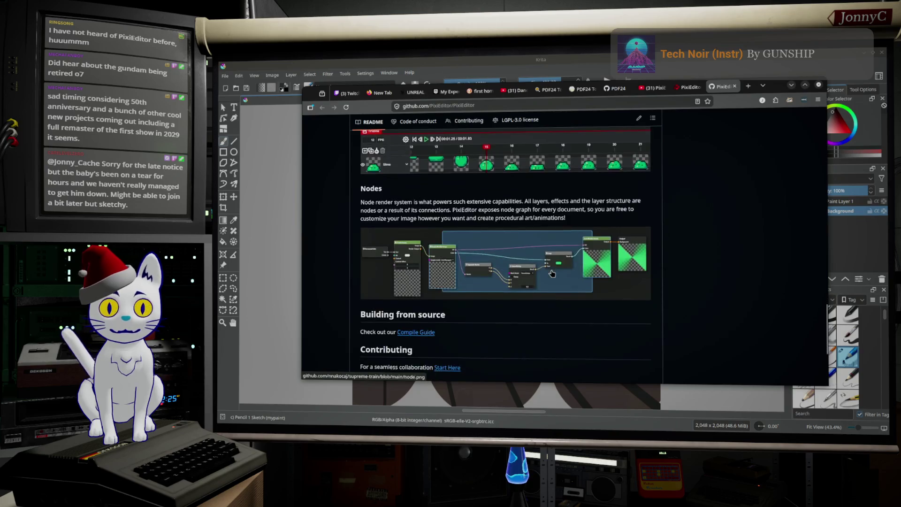
{"action": "scroll", "coordinate": [552, 273], "scroll_direction": "down", "scroll_amount": 1}
{"action": "scroll", "coordinate": [552, 274], "scroll_direction": "up", "scroll_amount": 4}
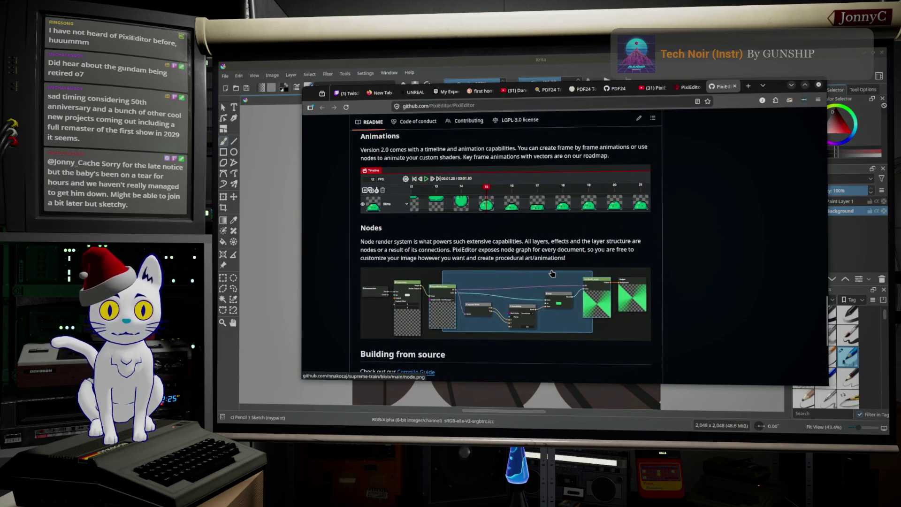
{"action": "scroll", "coordinate": [552, 274], "scroll_direction": "up", "scroll_amount": 5}
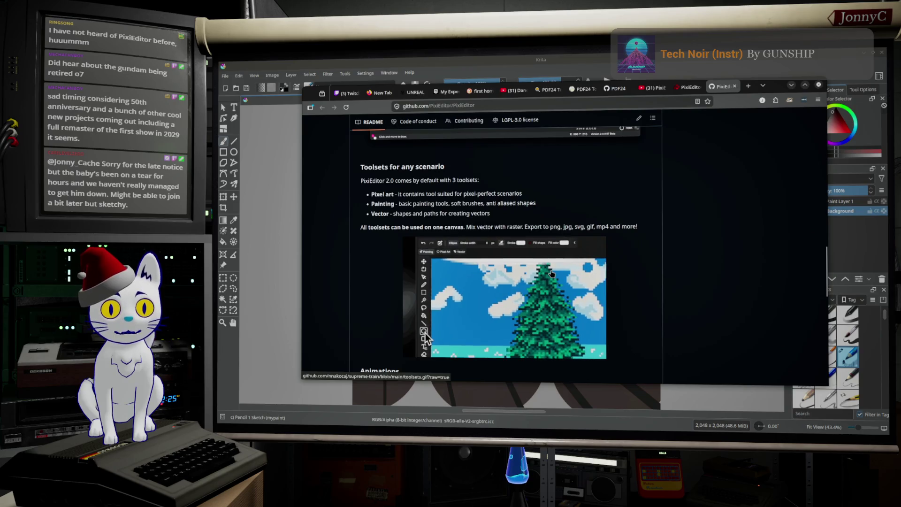
{"action": "scroll", "coordinate": [552, 274], "scroll_direction": "up", "scroll_amount": 3}
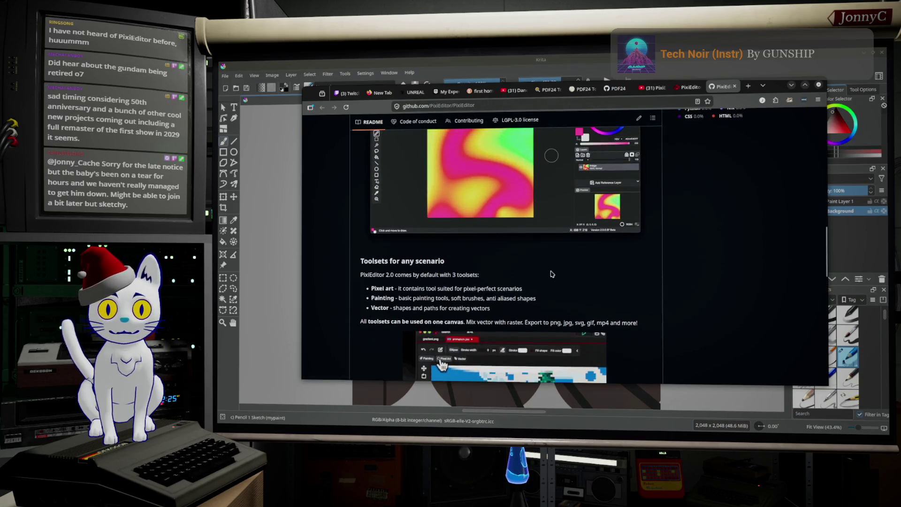
{"action": "scroll", "coordinate": [551, 274], "scroll_direction": "up", "scroll_amount": 2}
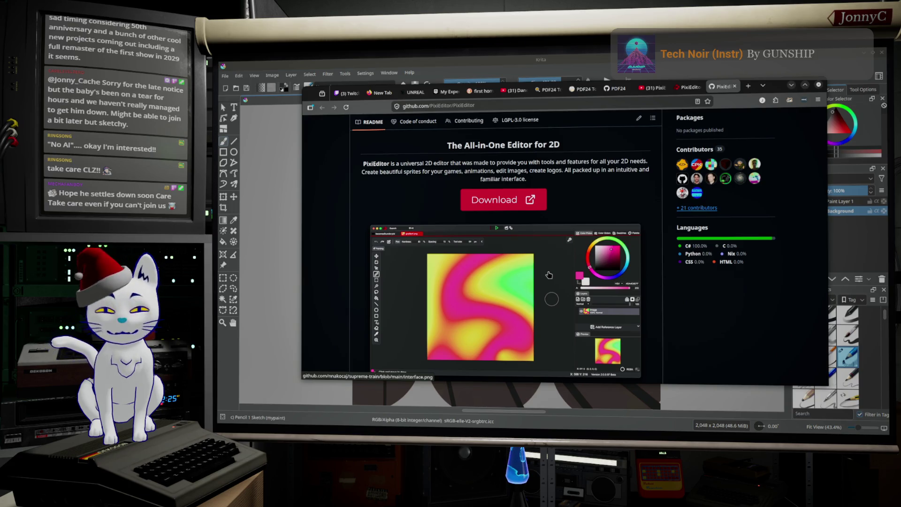
{"action": "scroll", "coordinate": [534, 192], "scroll_direction": "down", "scroll_amount": 5}
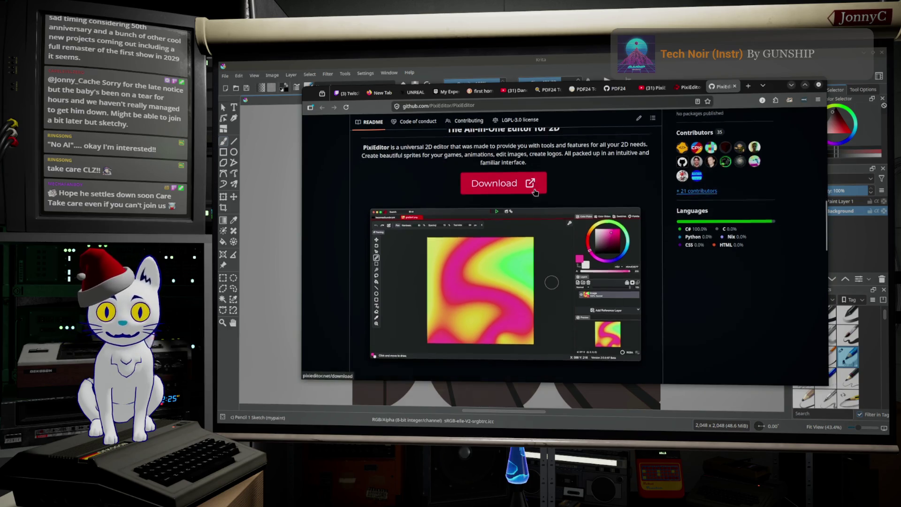
{"action": "scroll", "coordinate": [535, 192], "scroll_direction": "down", "scroll_amount": 7}
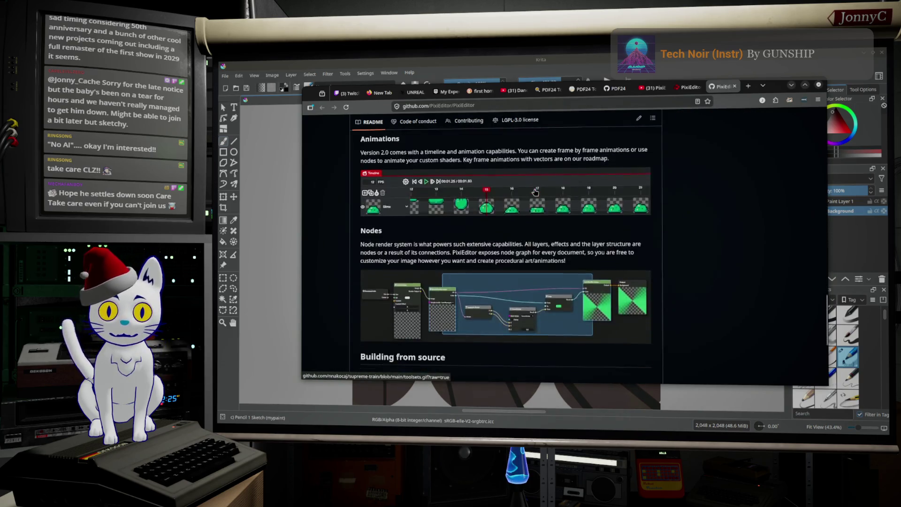
{"action": "scroll", "coordinate": [534, 192], "scroll_direction": "up", "scroll_amount": 5}
{"action": "scroll", "coordinate": [535, 192], "scroll_direction": "up", "scroll_amount": 15}
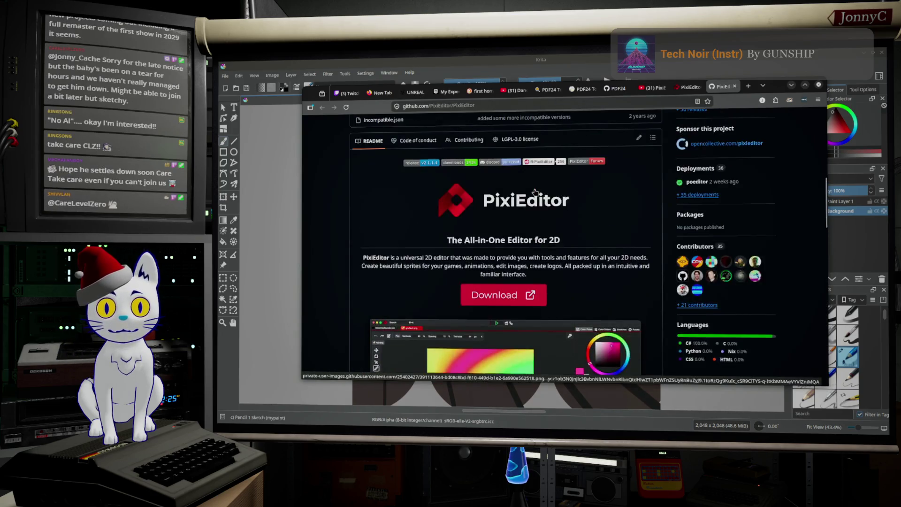
{"action": "scroll", "coordinate": [577, 183], "scroll_direction": "down", "scroll_amount": 8}
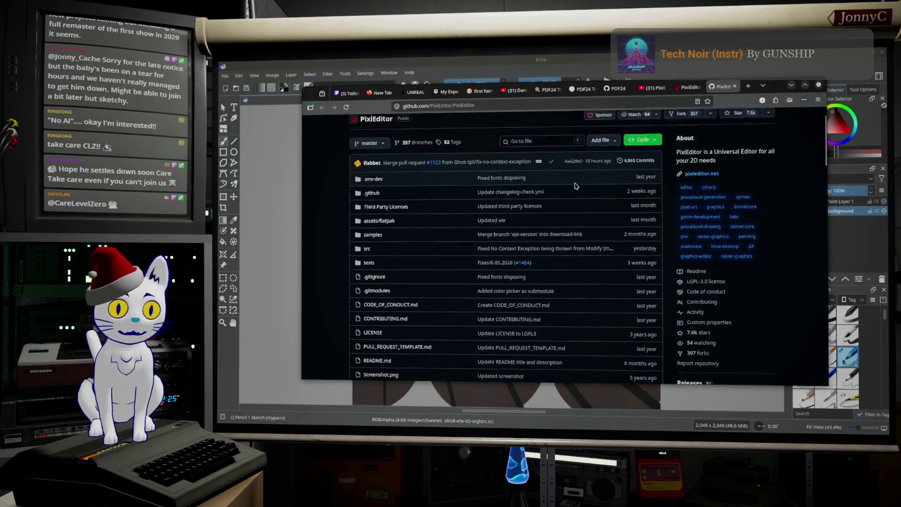
{"action": "scroll", "coordinate": [605, 210], "scroll_direction": "down", "scroll_amount": 7}
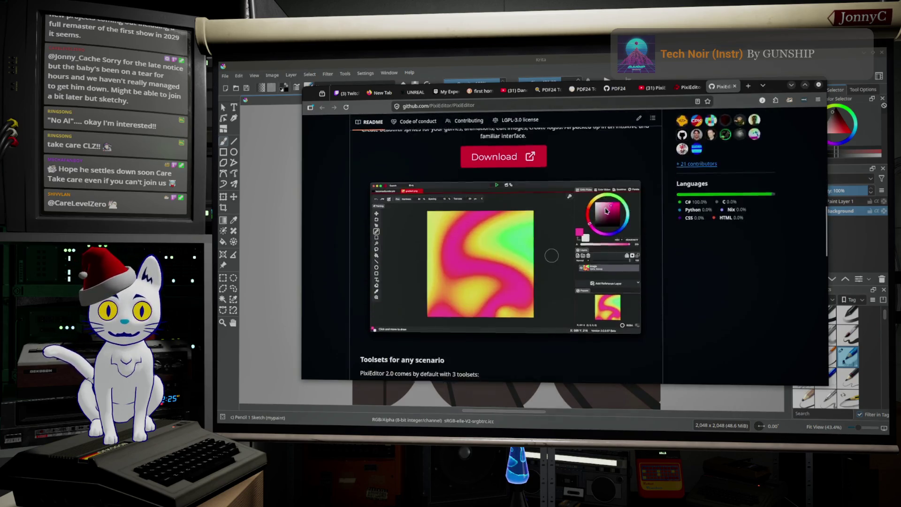
{"action": "scroll", "coordinate": [605, 211], "scroll_direction": "down", "scroll_amount": 5}
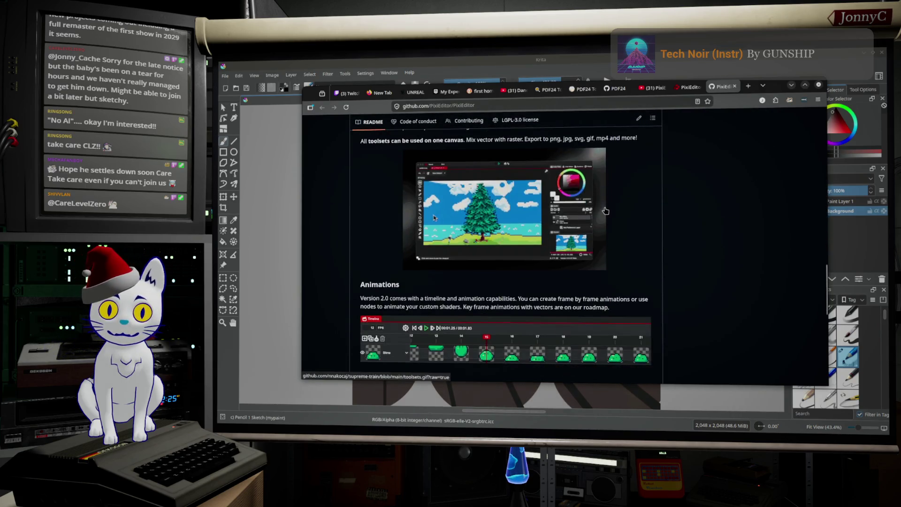
{"action": "scroll", "coordinate": [605, 211], "scroll_direction": "down", "scroll_amount": 3}
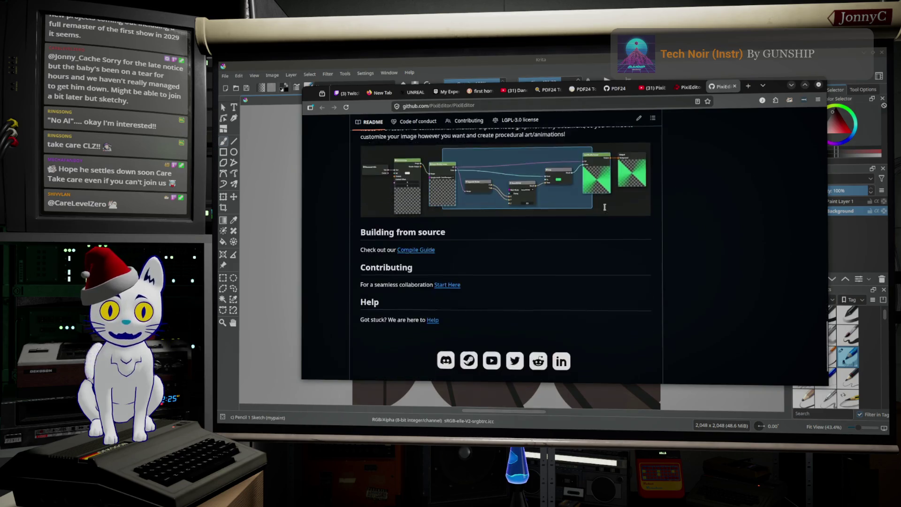
{"action": "scroll", "coordinate": [610, 198], "scroll_direction": "up", "scroll_amount": 2}
{"action": "scroll", "coordinate": [605, 210], "scroll_direction": "up", "scroll_amount": 4}
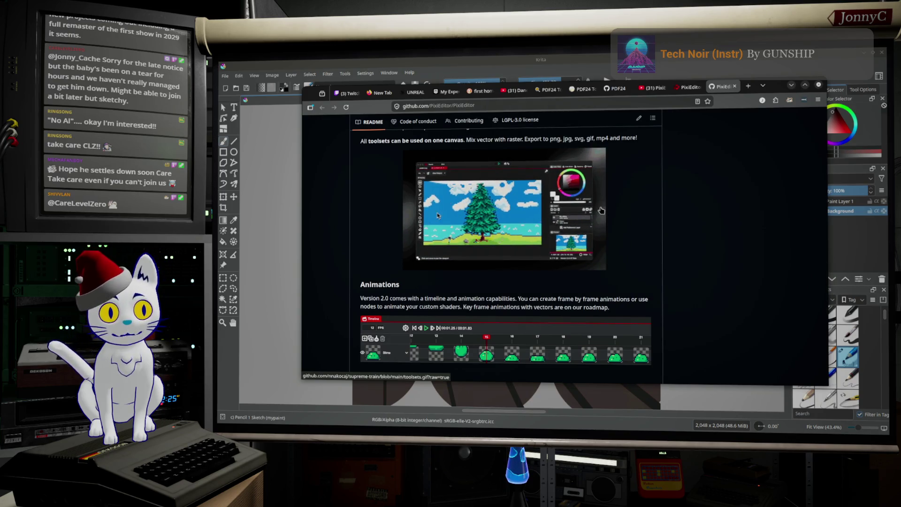
{"action": "scroll", "coordinate": [602, 210], "scroll_direction": "up", "scroll_amount": 4}
{"action": "scroll", "coordinate": [602, 210], "scroll_direction": "up", "scroll_amount": 15}
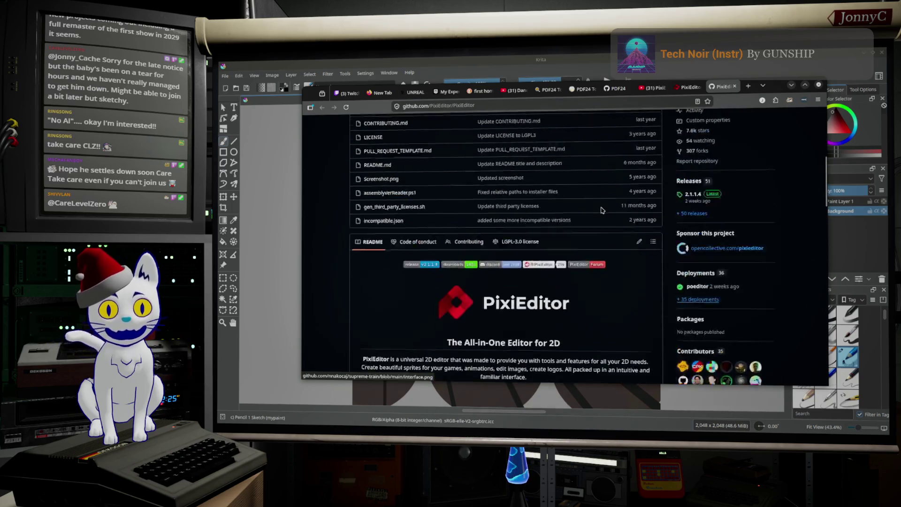
{"action": "scroll", "coordinate": [602, 209], "scroll_direction": "down", "scroll_amount": 6}
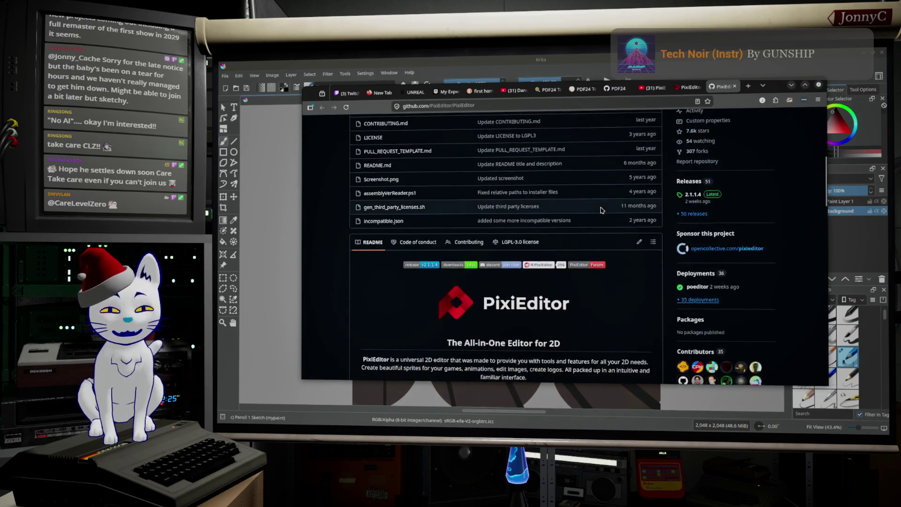
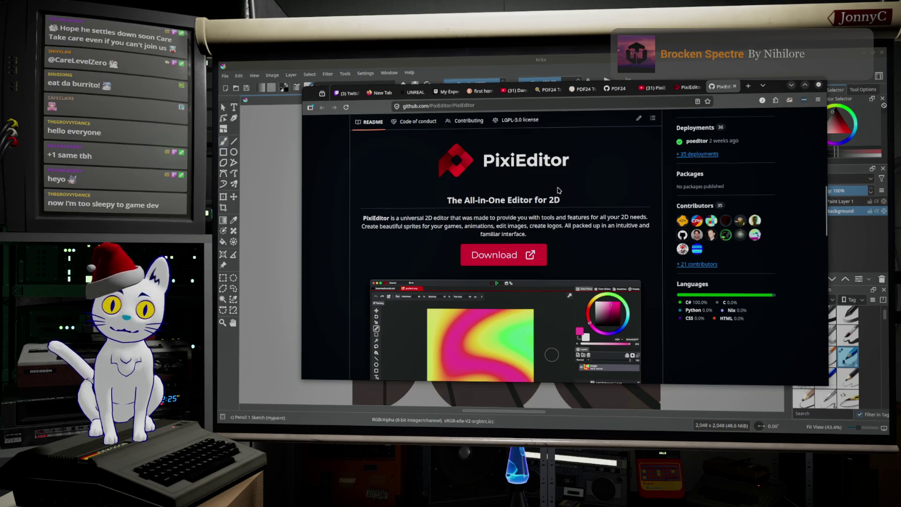
Return to the Krita painting and sample the green stroke colour from the canvas.
{"action": "scroll", "coordinate": [568, 186], "scroll_direction": "up", "scroll_amount": 3}
{"action": "scroll", "coordinate": [581, 187], "scroll_direction": "down", "scroll_amount": 2}
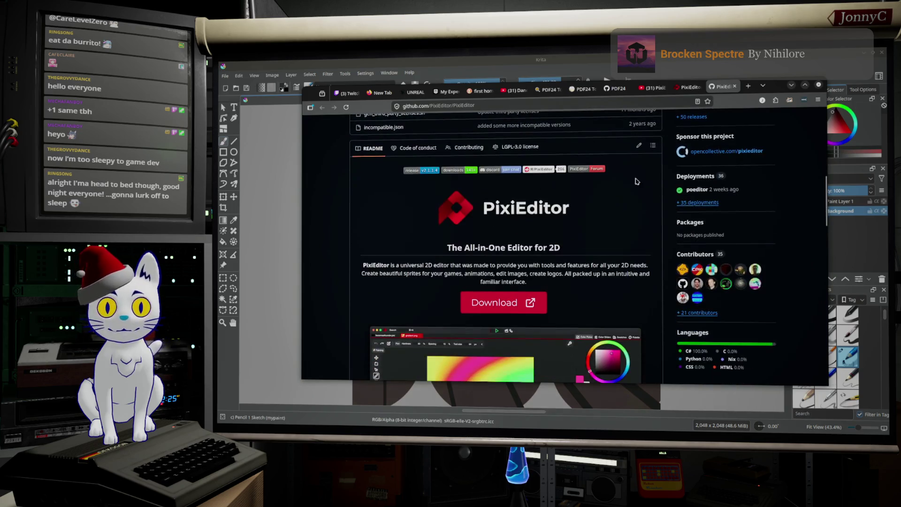
{"action": "scroll", "coordinate": [622, 226], "scroll_direction": "down", "scroll_amount": 1}
{"action": "scroll", "coordinate": [622, 226], "scroll_direction": "down", "scroll_amount": 2}
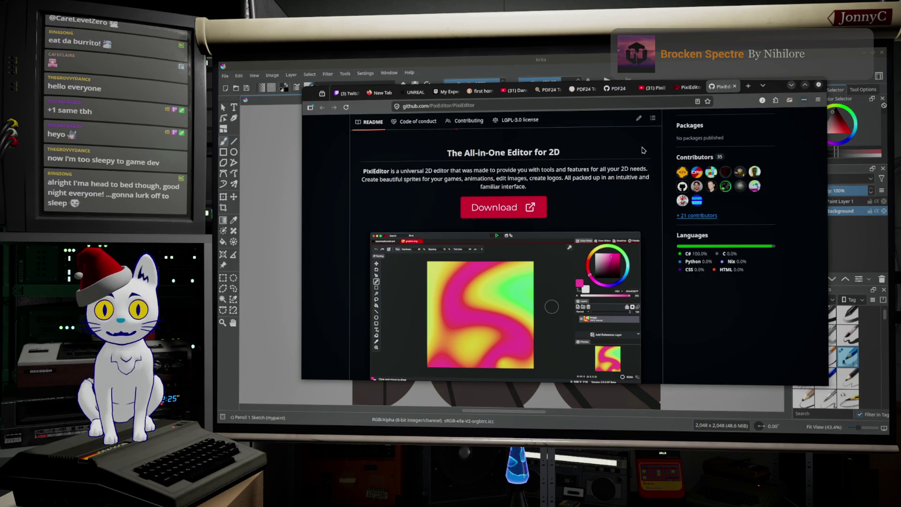
{"action": "scroll", "coordinate": [561, 187], "scroll_direction": "up", "scroll_amount": 3}
{"action": "scroll", "coordinate": [610, 191], "scroll_direction": "up", "scroll_amount": 3}
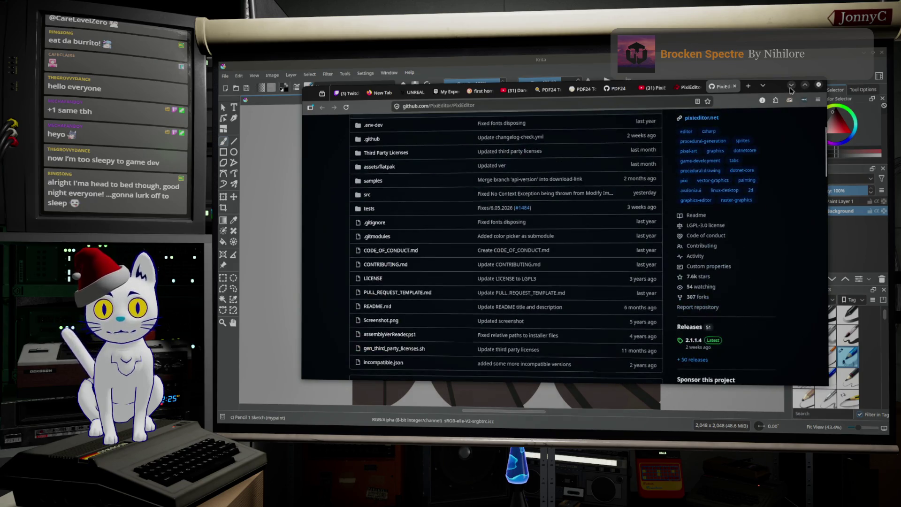
{"action": "left_click", "coordinate": [791, 85]}
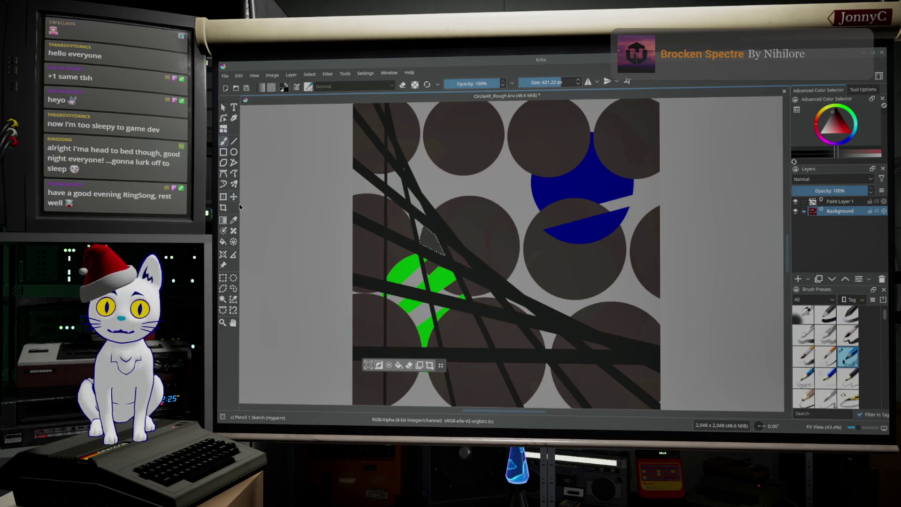
{"action": "left_click", "coordinate": [233, 221]}
{"action": "left_click", "coordinate": [425, 272]}
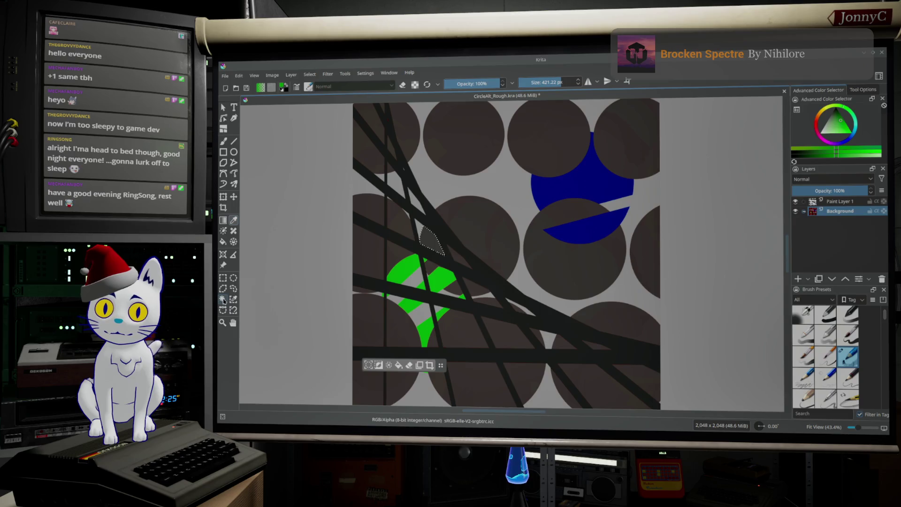
Add Paint Layer 2, then magic-wand the upper-left green segment on the Background layer.
{"action": "left_click", "coordinate": [224, 300]}
{"action": "left_click", "coordinate": [798, 279]}
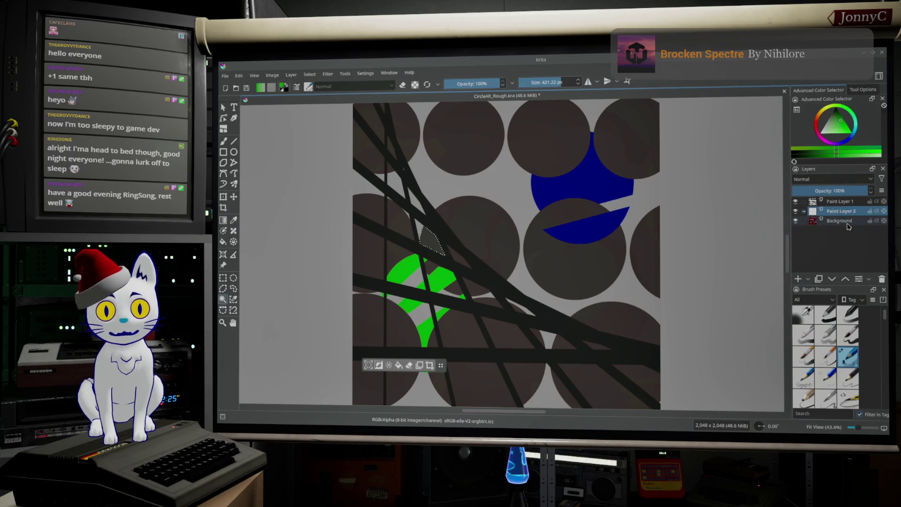
{"action": "left_click", "coordinate": [411, 266]}
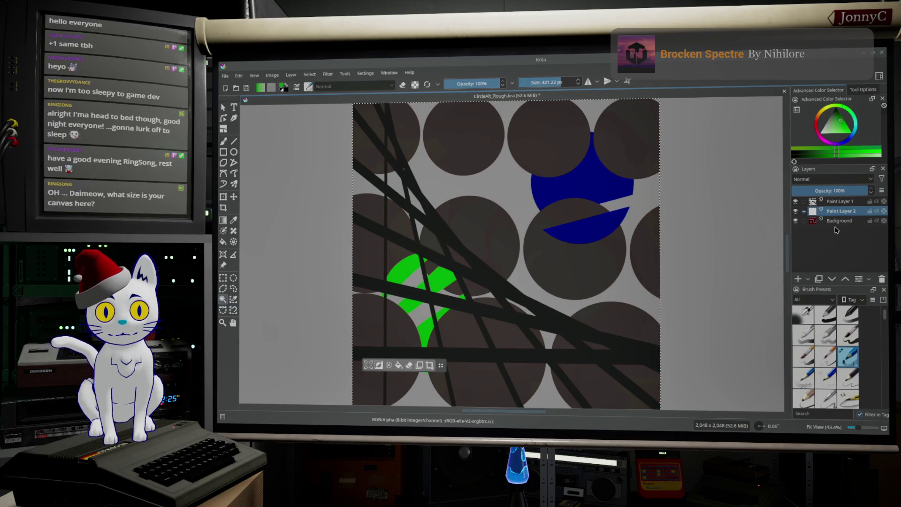
{"action": "left_click", "coordinate": [828, 220]}
{"action": "left_click", "coordinate": [404, 268]}
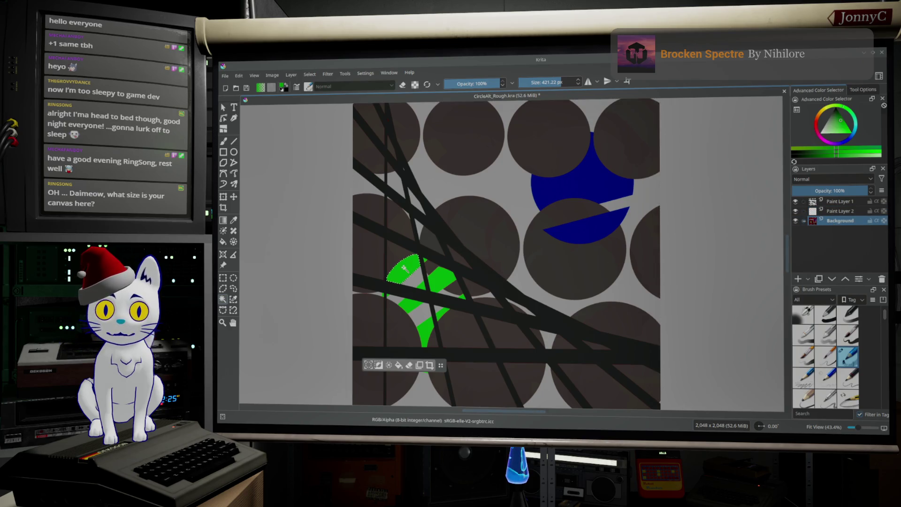
Add the right green segment to the selection, undoing an accidental extra region.
{"action": "left_click", "coordinate": [453, 282], "text": "shift"}
{"action": "scroll", "coordinate": [425, 288], "scroll_direction": "up", "scroll_amount": 5}
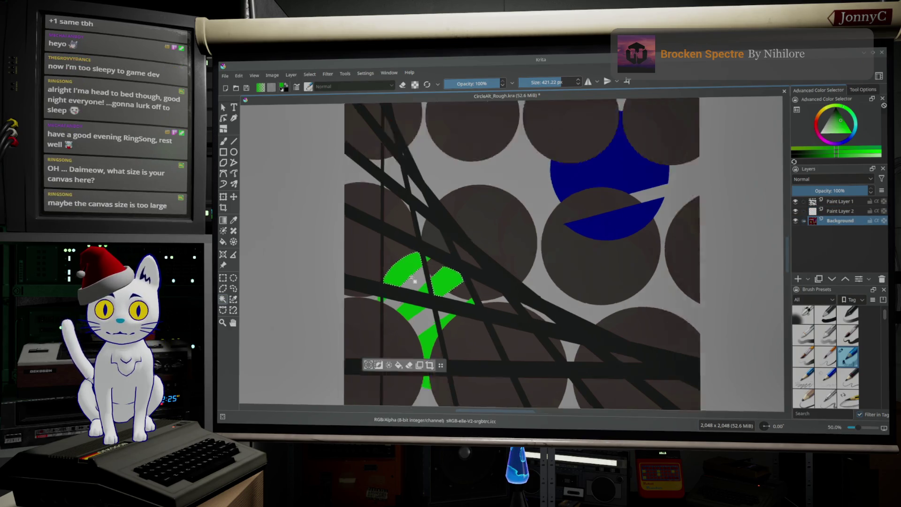
{"action": "scroll", "coordinate": [425, 288], "scroll_direction": "down", "scroll_amount": 1}
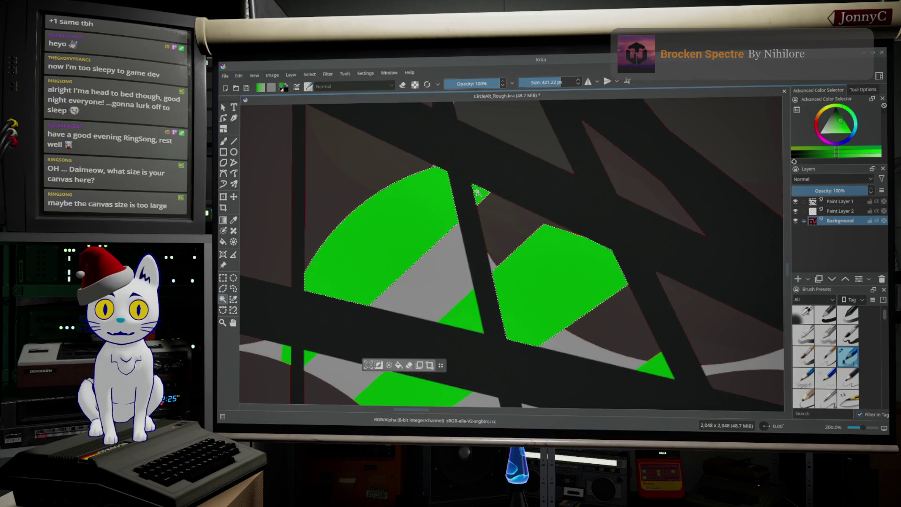
{"action": "left_click", "coordinate": [312, 353], "text": "shift"}
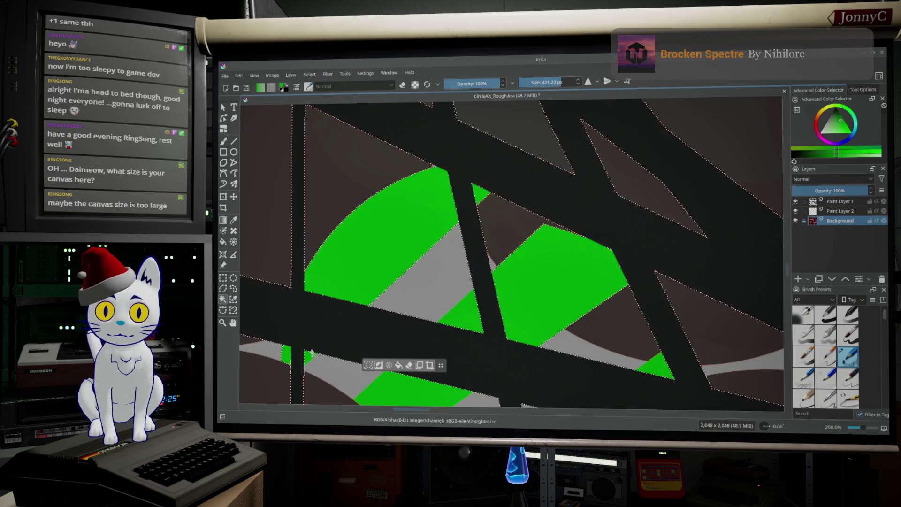
{"action": "key", "text": "ctrl+z"}
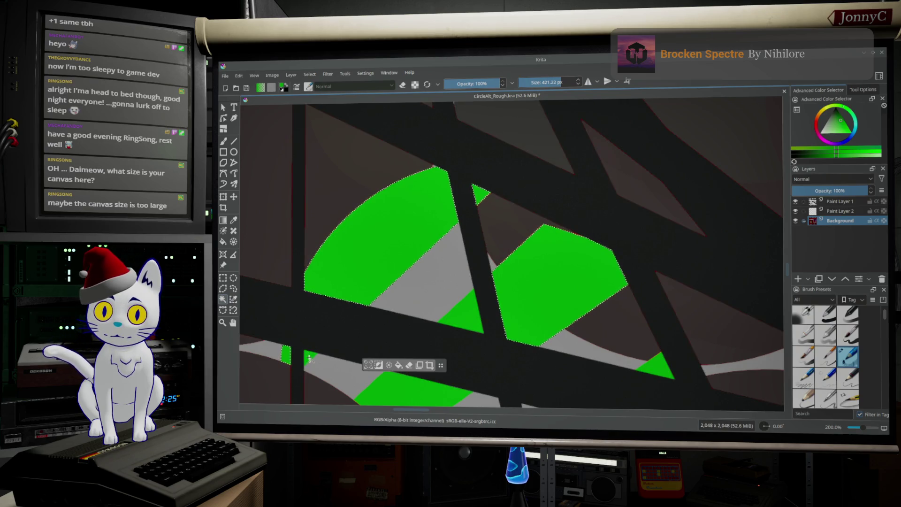
Pan down, add the middle green region to the selection, and make Paint Layer 2 active.
{"action": "scroll", "coordinate": [394, 347], "scroll_direction": "down", "scroll_amount": 1}
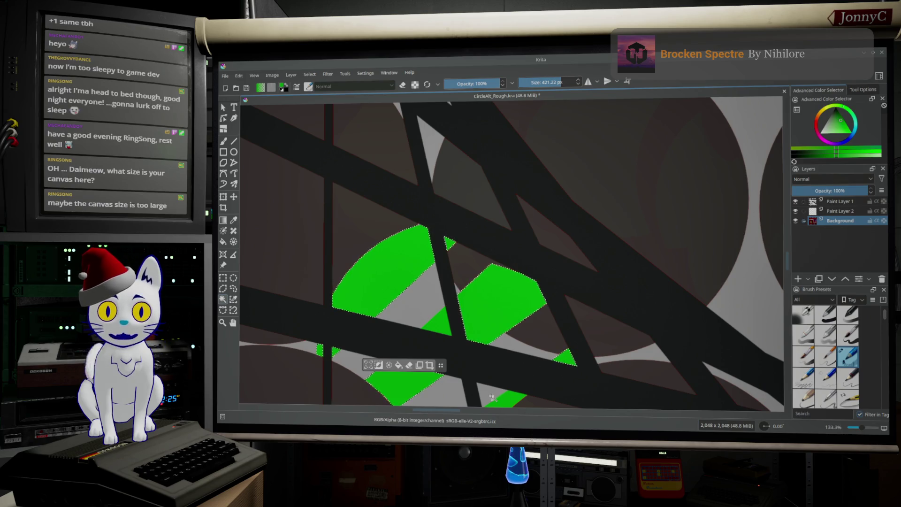
{"action": "middle_click_drag", "start_coordinate": [543, 341], "coordinate": [591, 115]}
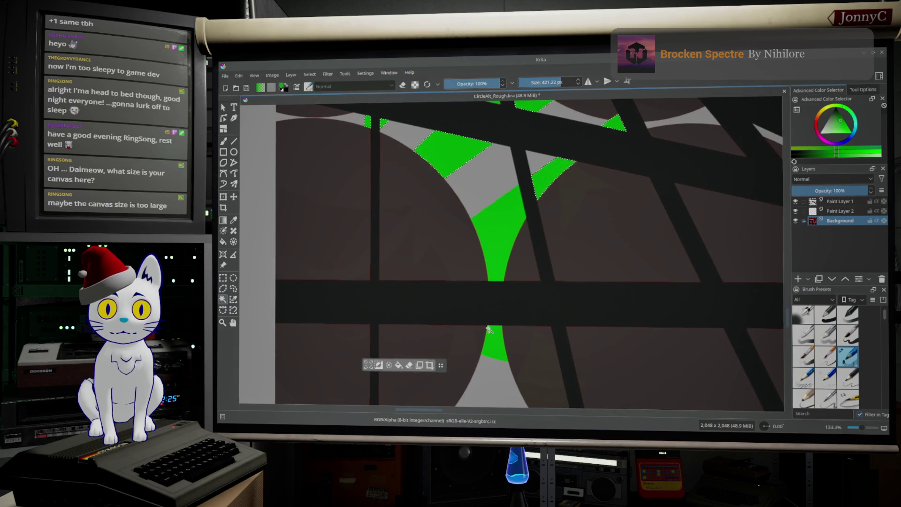
{"action": "left_click", "coordinate": [499, 261], "text": "shift"}
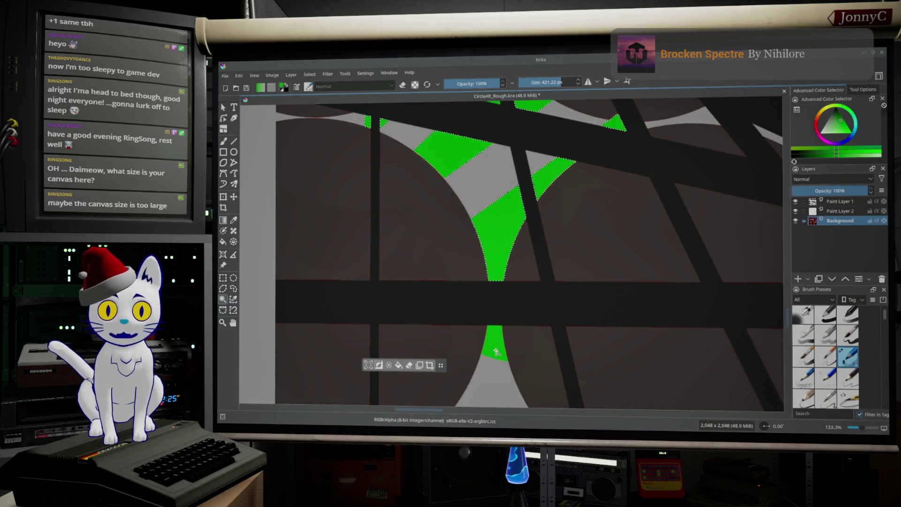
{"action": "scroll", "coordinate": [675, 308], "scroll_direction": "up", "scroll_amount": 5}
{"action": "scroll", "coordinate": [677, 310], "scroll_direction": "down", "scroll_amount": 7}
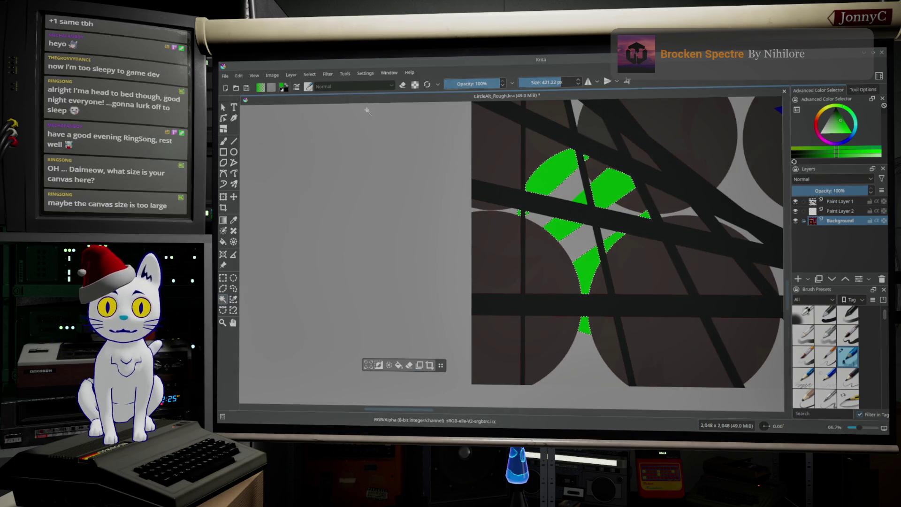
{"action": "left_click", "coordinate": [837, 212]}
Paint the selection black with the Freehand Brush on Paint Layer 2, checking it with Background hidden.
{"action": "mouse_move", "coordinate": [838, 131]}
{"action": "left_mouse_down"}
{"action": "mouse_move", "coordinate": [823, 110]}
{"action": "mouse_move", "coordinate": [811, 111]}
{"action": "left_mouse_up"}
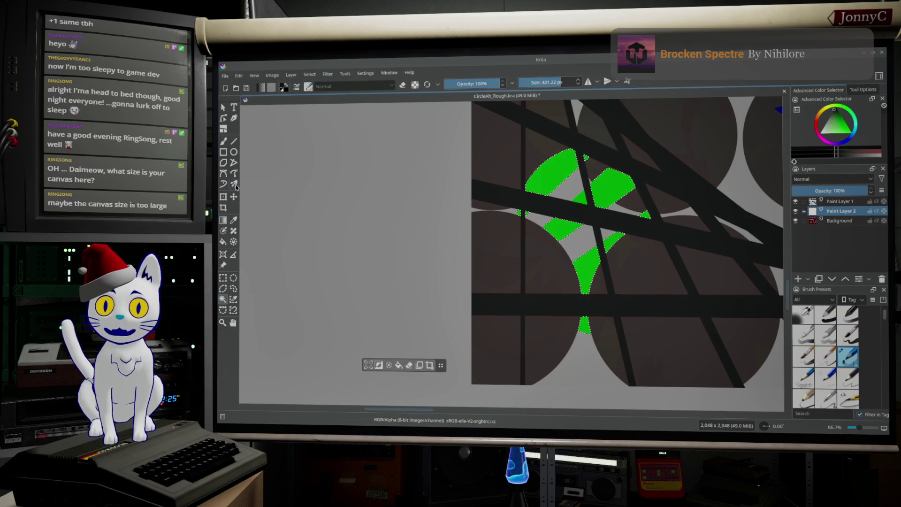
{"action": "left_click", "coordinate": [222, 144]}
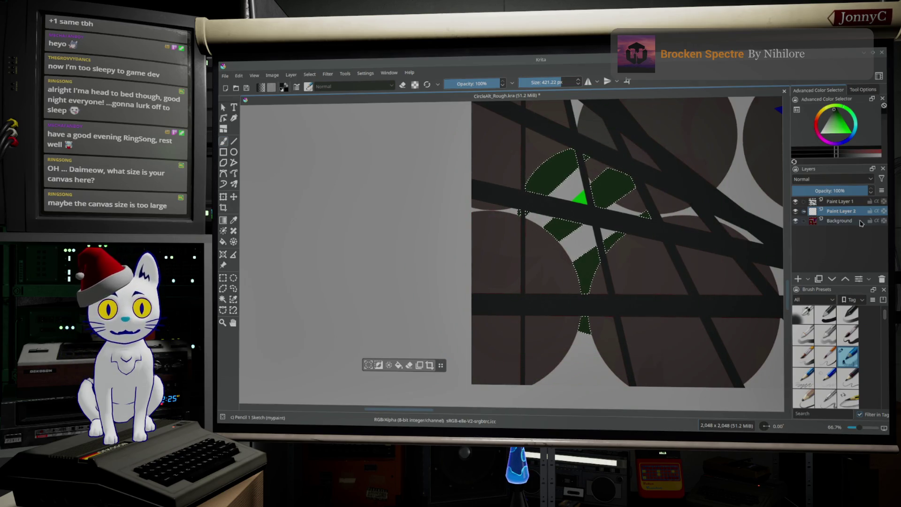
{"action": "left_click", "coordinate": [798, 225]}
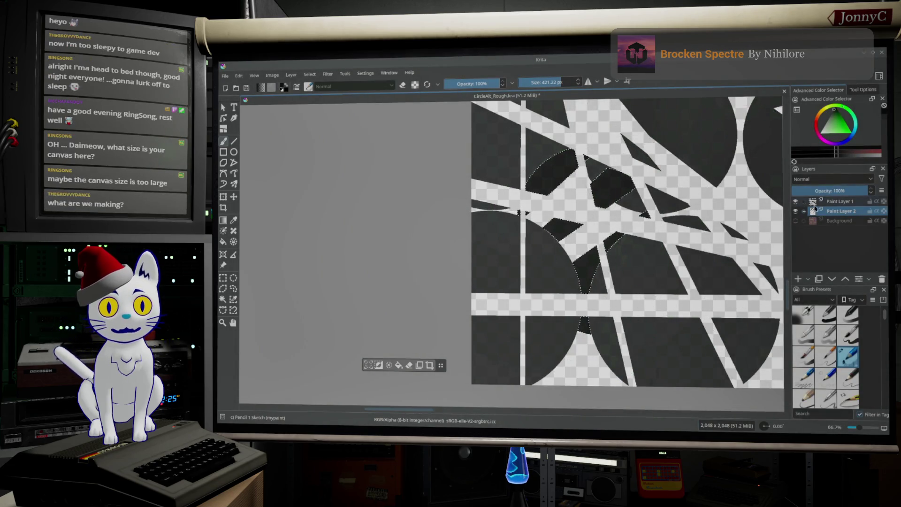
{"action": "left_click", "coordinate": [796, 223]}
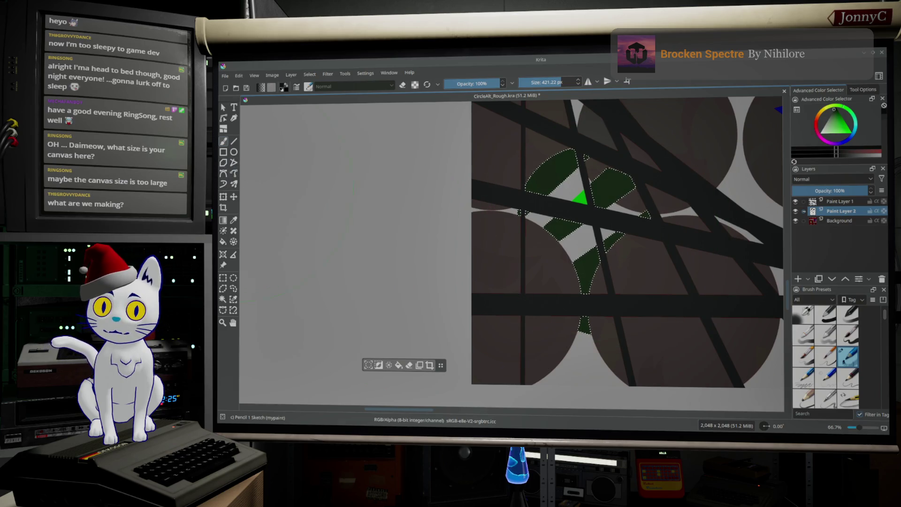
Make Background active and paint dark over the selected green segments there too.
{"action": "left_click", "coordinate": [224, 301]}
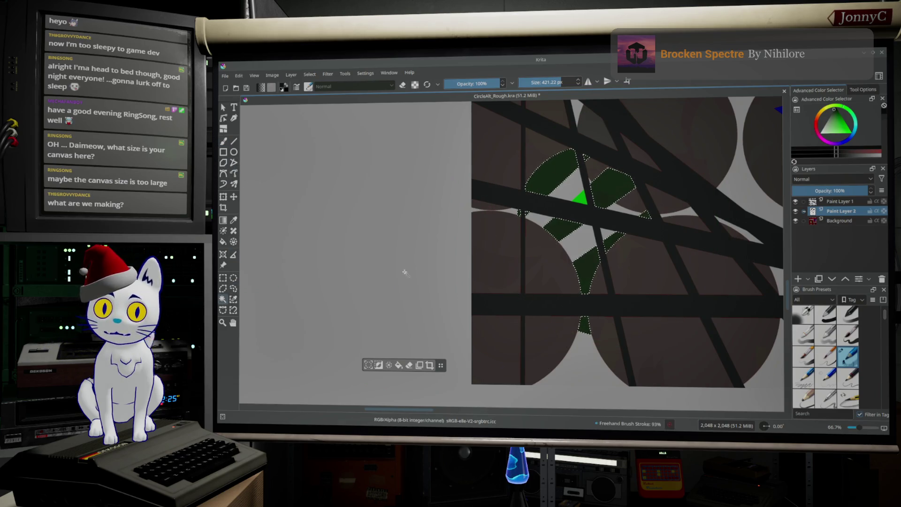
{"action": "left_click", "coordinate": [839, 221]}
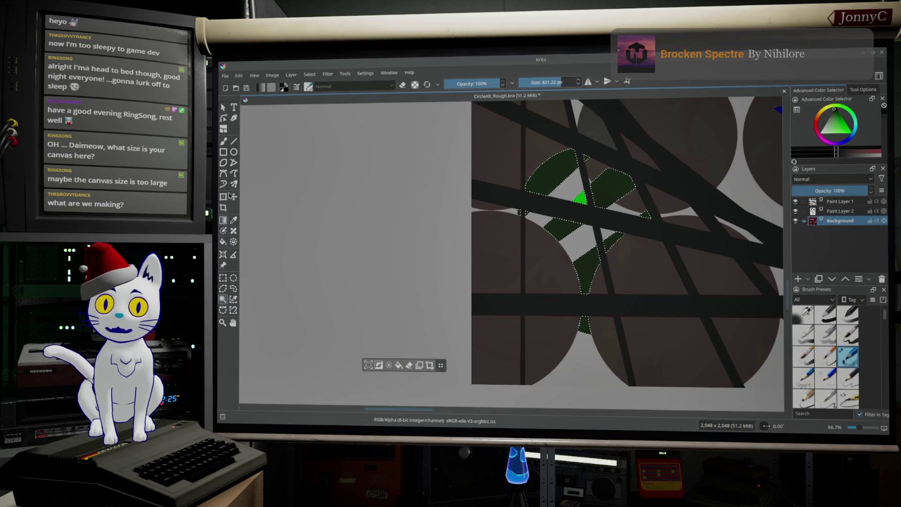
{"action": "left_click", "coordinate": [224, 142]}
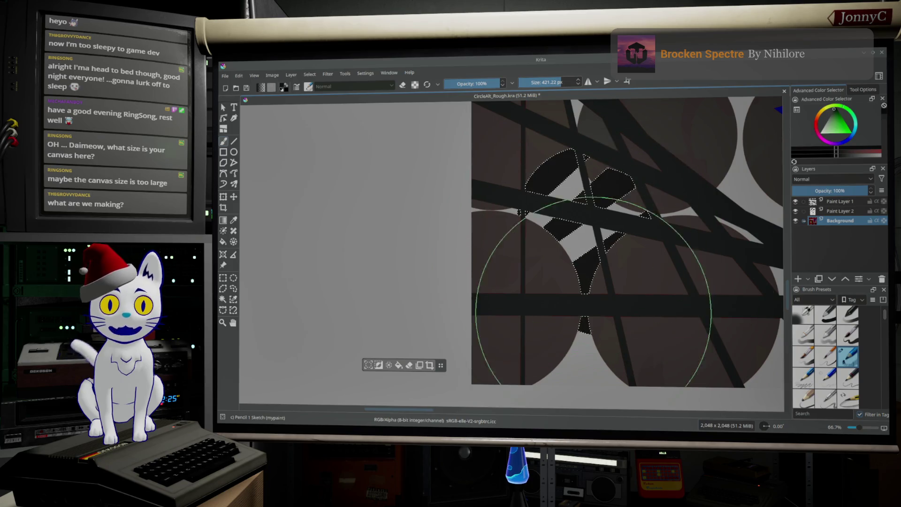
{"action": "left_click", "coordinate": [614, 236]}
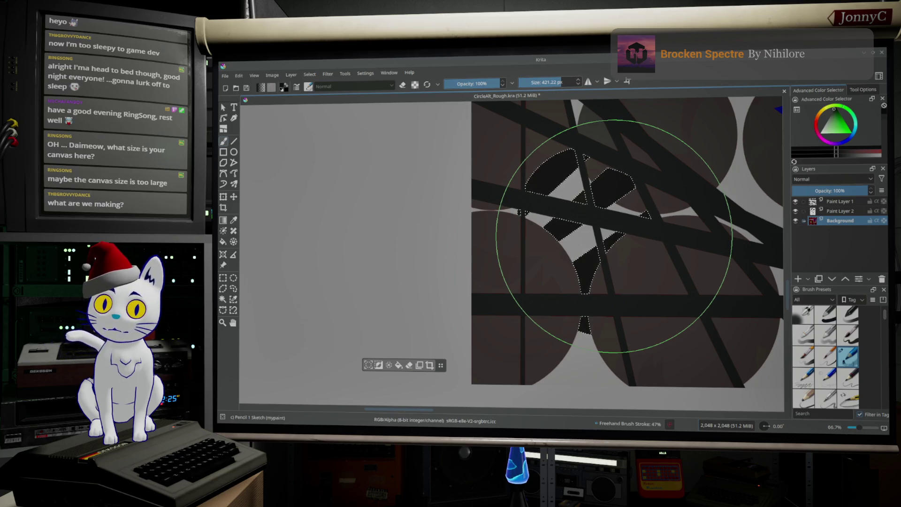
{"action": "scroll", "coordinate": [569, 185], "scroll_direction": "down", "scroll_amount": 4, "text": "ctrl"}
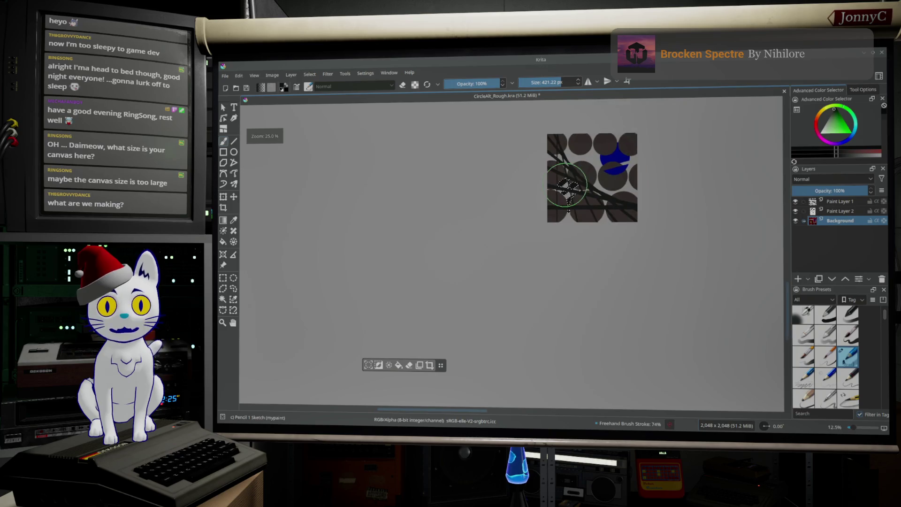
Centre the view on the blue circle, pick the Contiguous Selection tool, and add Paint Layer 3.
{"action": "scroll", "coordinate": [569, 185], "scroll_direction": "up", "scroll_amount": 2, "text": "ctrl"}
{"action": "mouse_move", "coordinate": [568, 185]}
{"action": "middle_mouse_down", "text": "shift"}
{"action": "mouse_move", "coordinate": [605, 187]}
{"action": "mouse_move", "coordinate": [636, 116]}
{"action": "middle_mouse_up", "text": "shift"}
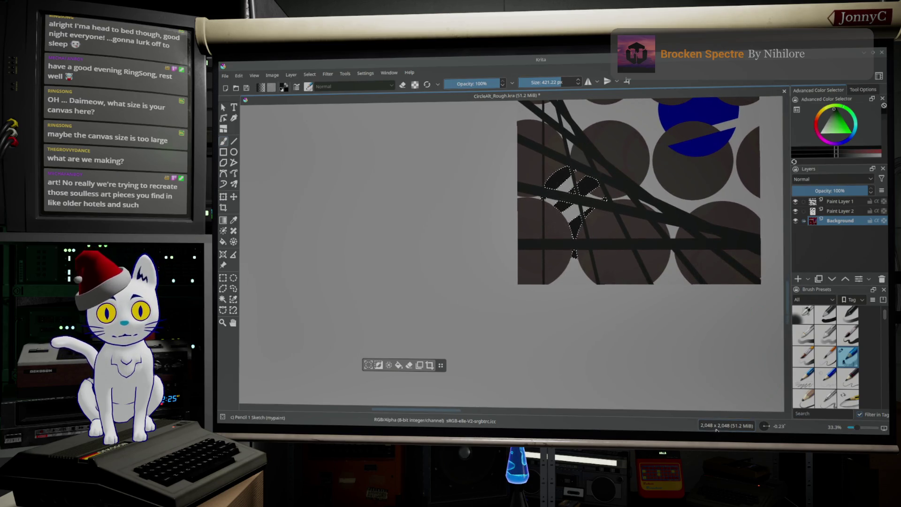
{"action": "scroll", "coordinate": [682, 161], "scroll_direction": "down", "scroll_amount": 3}
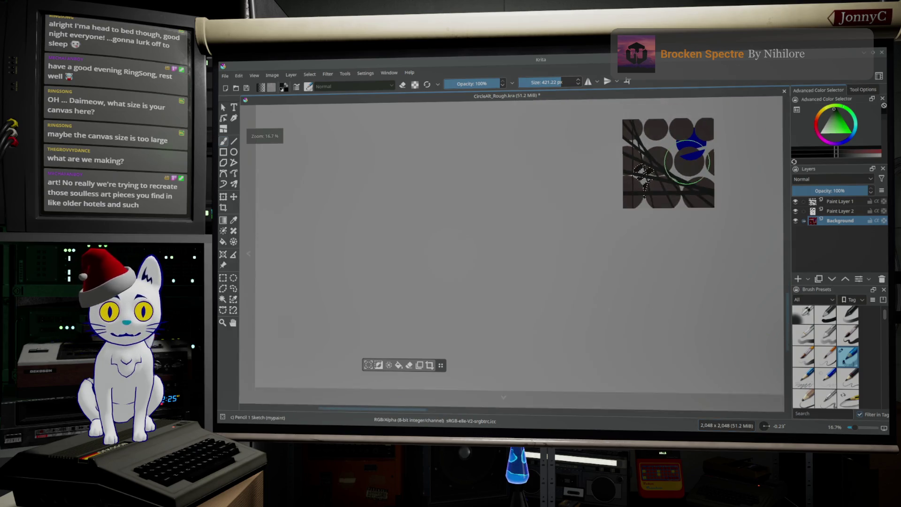
{"action": "scroll", "coordinate": [683, 162], "scroll_direction": "up", "scroll_amount": 5}
{"action": "scroll", "coordinate": [694, 154], "scroll_direction": "up", "scroll_amount": 1}
{"action": "middle_click_drag", "start_coordinate": [695, 155], "coordinate": [563, 323]}
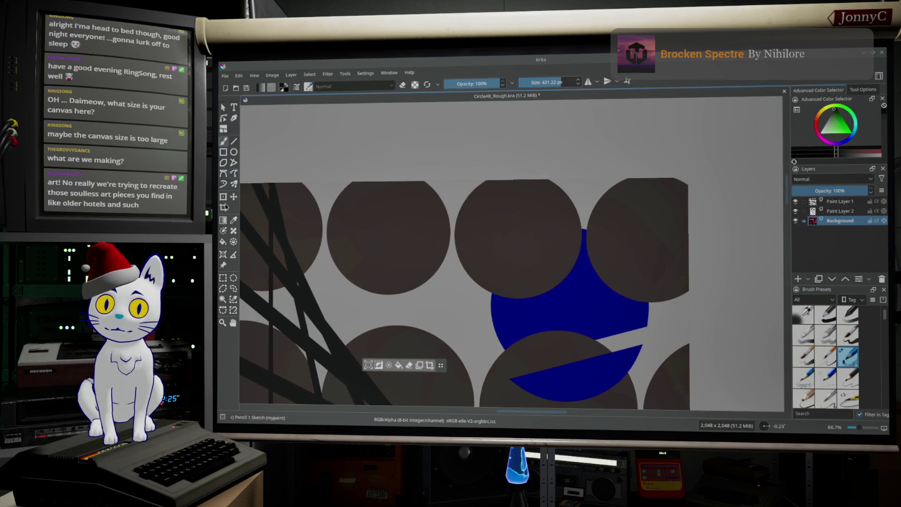
{"action": "left_click", "coordinate": [221, 301]}
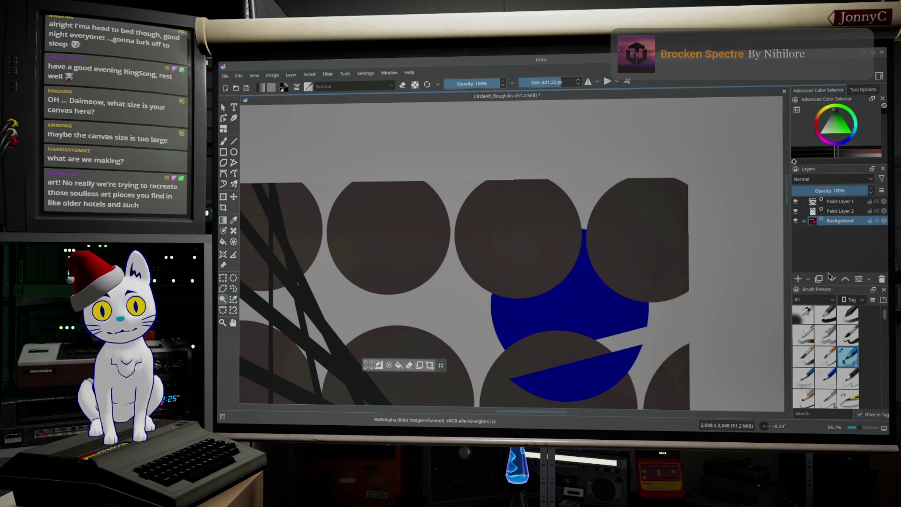
{"action": "left_click", "coordinate": [797, 280]}
{"action": "scroll", "coordinate": [544, 296], "scroll_direction": "down", "scroll_amount": 1}
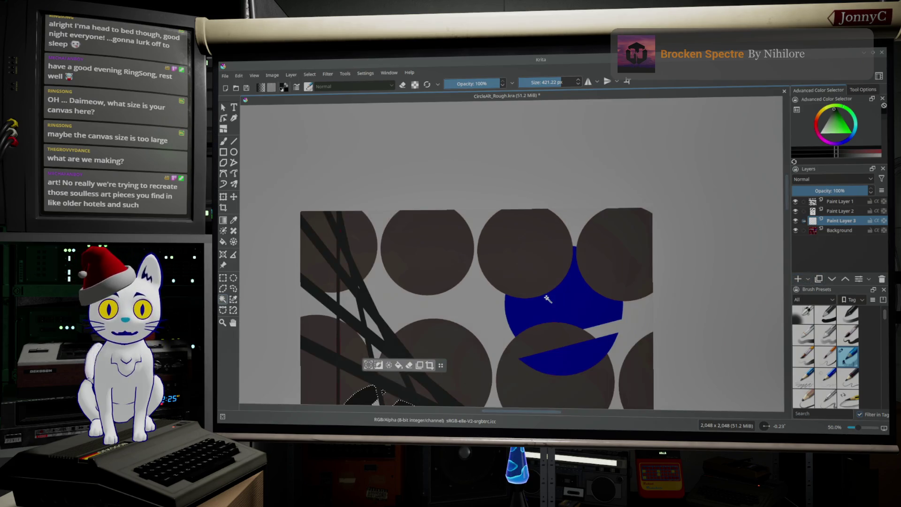
Magic-wand the blue region on the Background layer.
{"action": "left_click", "coordinate": [577, 309]}
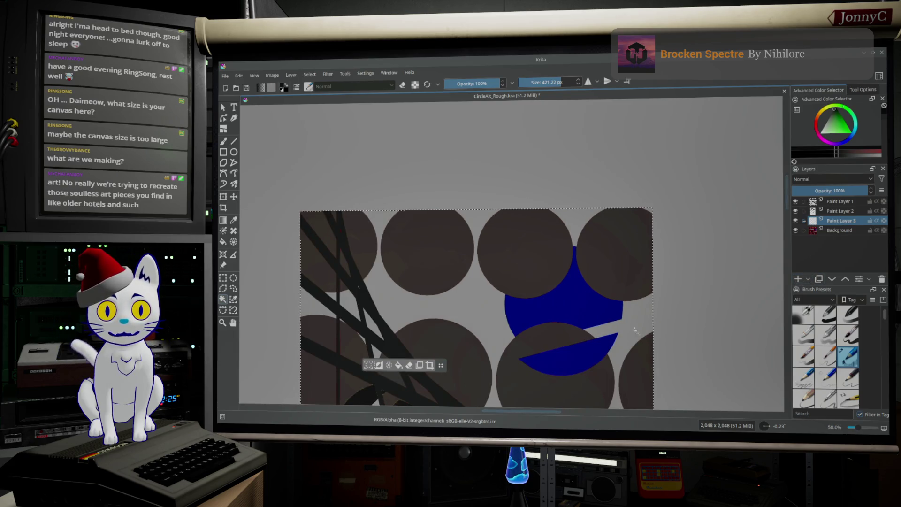
{"action": "left_click", "coordinate": [840, 231]}
{"action": "left_click", "coordinate": [573, 311]}
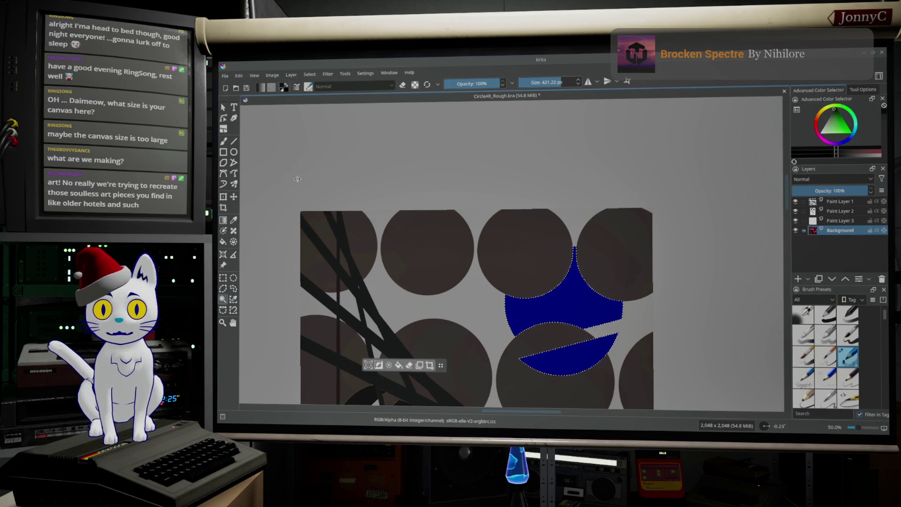
Paint over the blue area in light grey with the freehand brush on Paint Layer 3.
{"action": "left_click", "coordinate": [224, 141]}
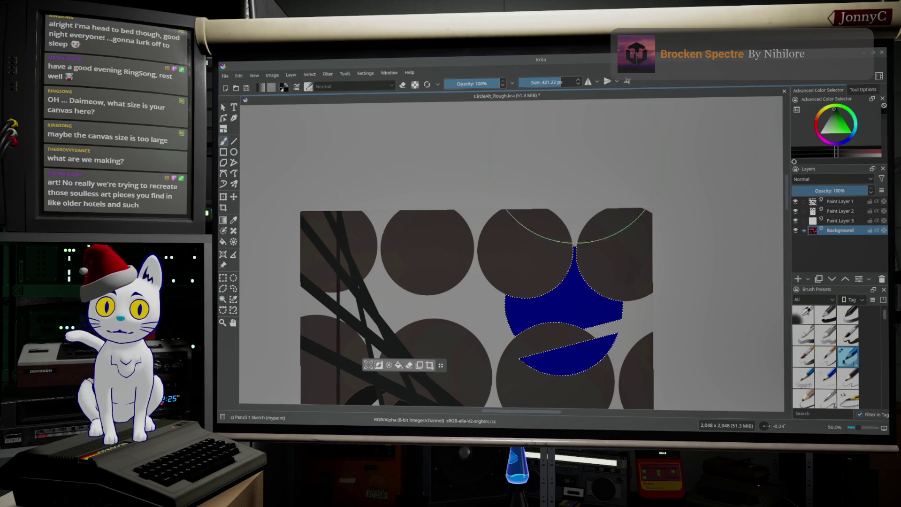
{"action": "left_click", "coordinate": [827, 221]}
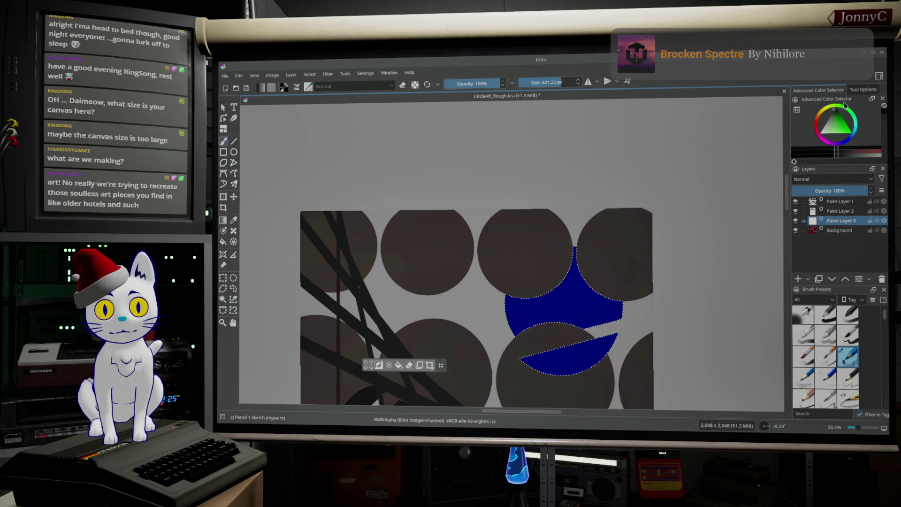
{"action": "left_click", "coordinate": [825, 131]}
{"action": "left_click_drag", "start_coordinate": [827, 130], "coordinate": [815, 129]}
{"action": "left_click_drag", "start_coordinate": [559, 310], "coordinate": [568, 326]}
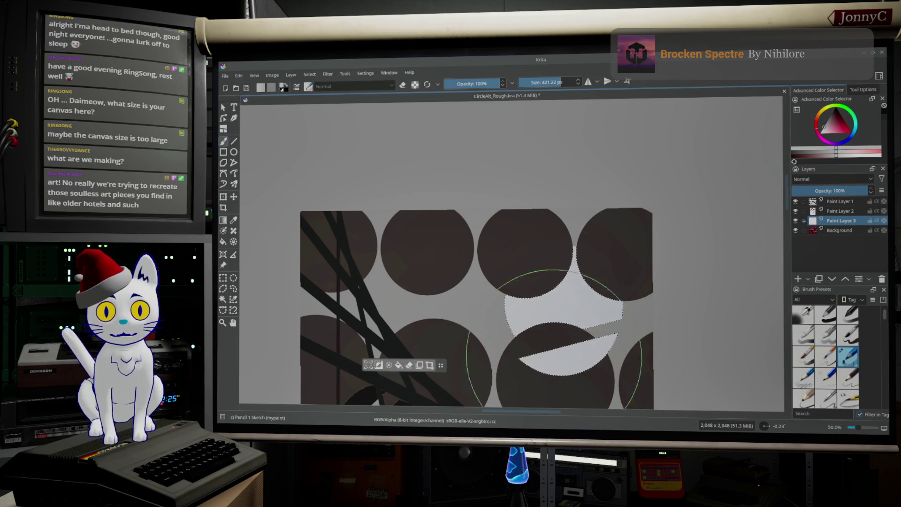
{"action": "scroll", "coordinate": [543, 316], "scroll_direction": "down", "scroll_amount": 1, "text": "ctrl"}
{"action": "scroll", "coordinate": [543, 317], "scroll_direction": "up", "scroll_amount": 1, "text": "ctrl"}
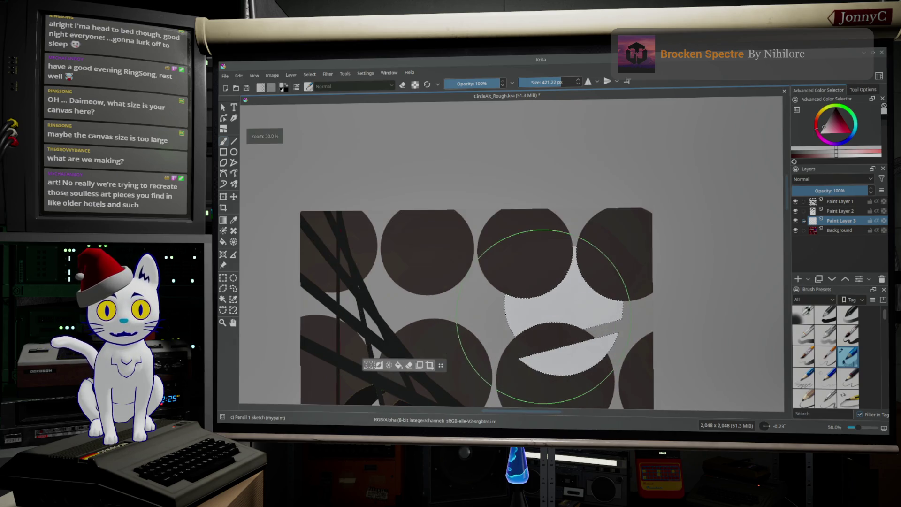
Activate Paint Layer 1 and set the brush to about 63 px at 62% opacity.
{"action": "left_click", "coordinate": [849, 212]}
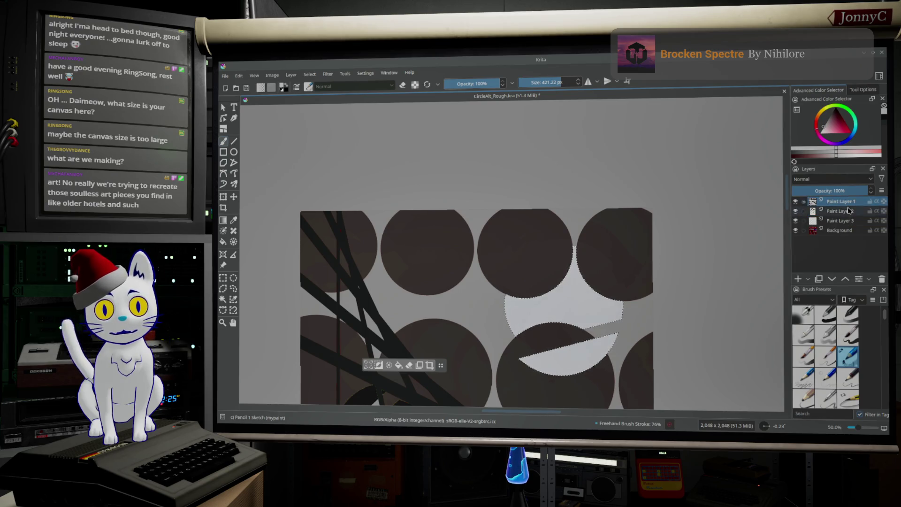
{"action": "left_click", "coordinate": [843, 221]}
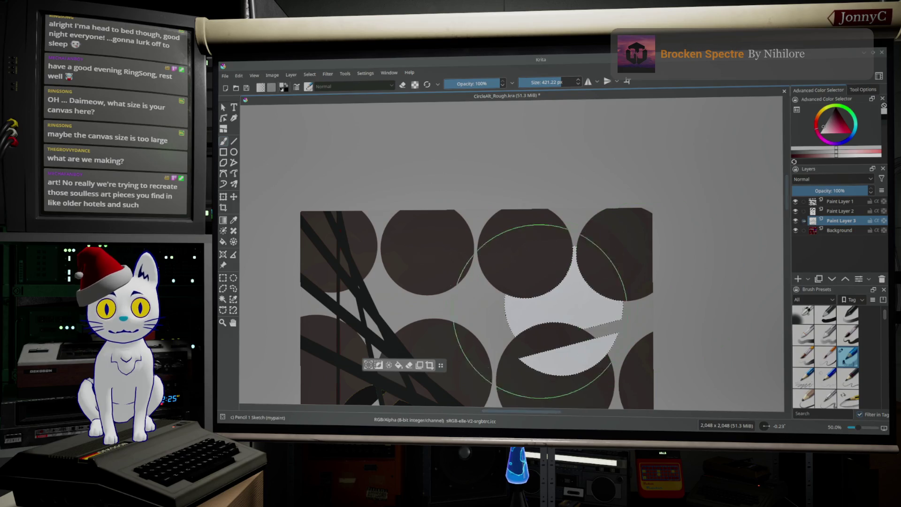
{"action": "left_click", "coordinate": [842, 201]}
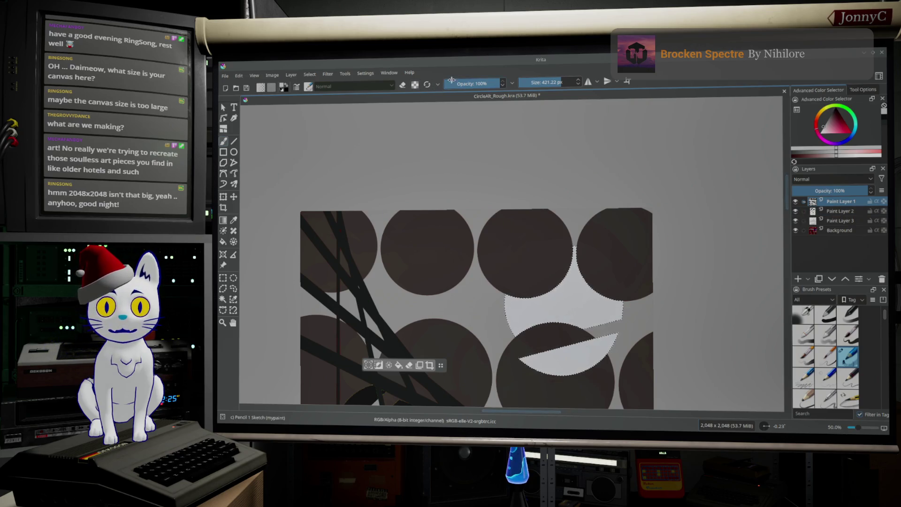
{"action": "left_click_drag", "start_coordinate": [450, 81], "coordinate": [458, 83]}
{"action": "left_click", "coordinate": [544, 84]}
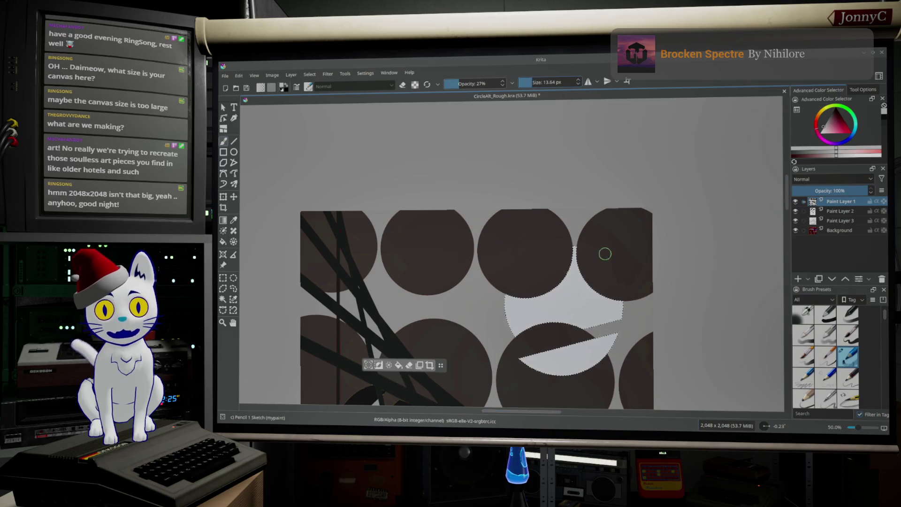
{"action": "left_click_drag", "start_coordinate": [551, 82], "coordinate": [548, 82]}
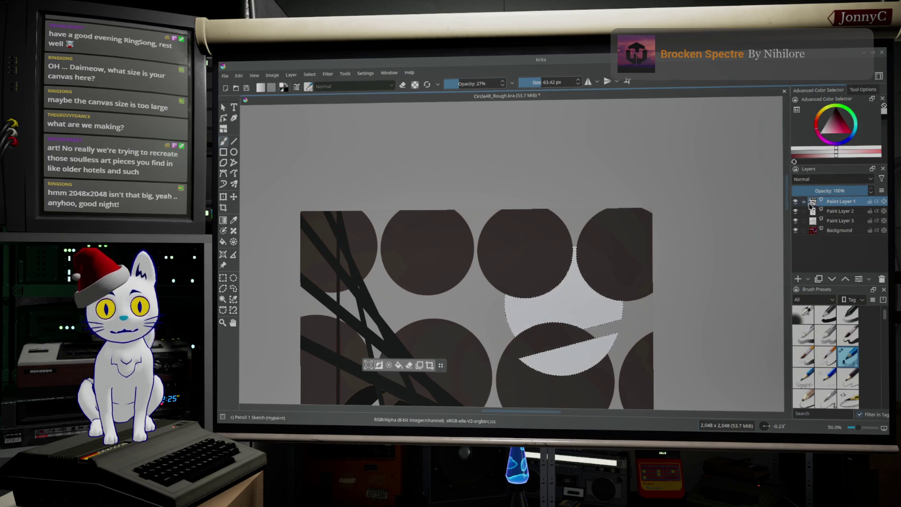
{"action": "left_click", "coordinate": [795, 200]}
{"action": "left_click", "coordinate": [795, 201]}
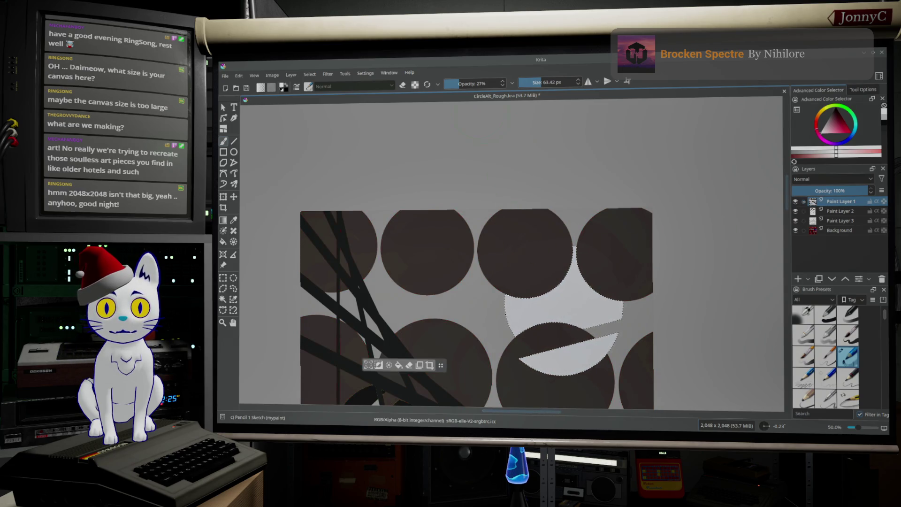
{"action": "left_click_drag", "start_coordinate": [471, 87], "coordinate": [479, 90]}
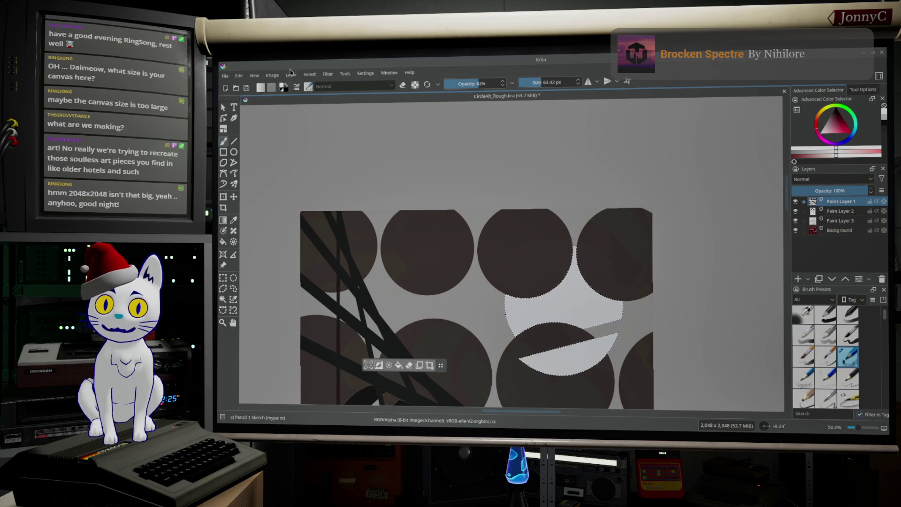
{"action": "left_click", "coordinate": [309, 74]}
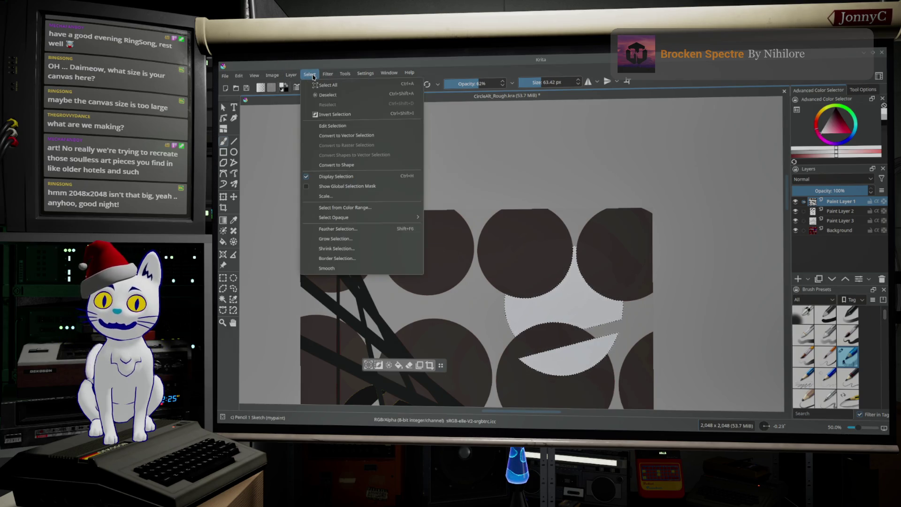
Deselect everything via Select > Deselect, then browse the Select and Settings menus.
{"action": "left_click", "coordinate": [338, 96]}
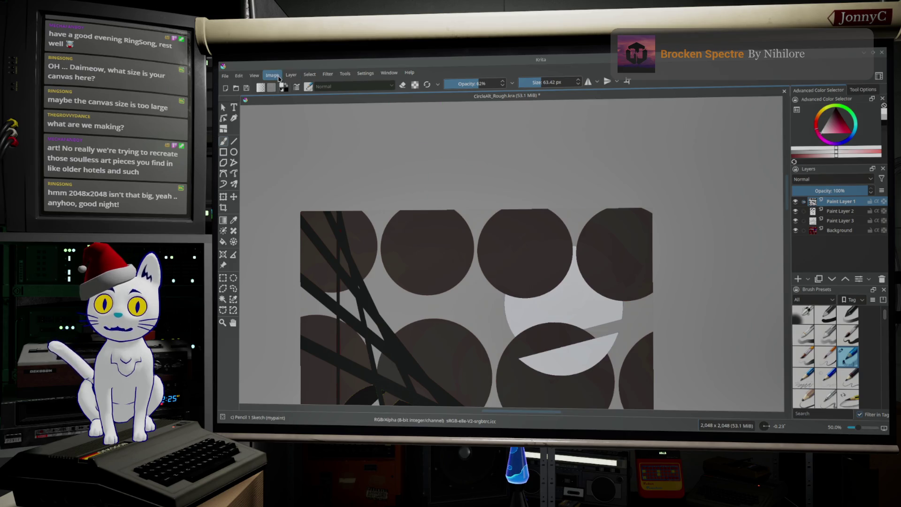
{"action": "left_click", "coordinate": [311, 75]}
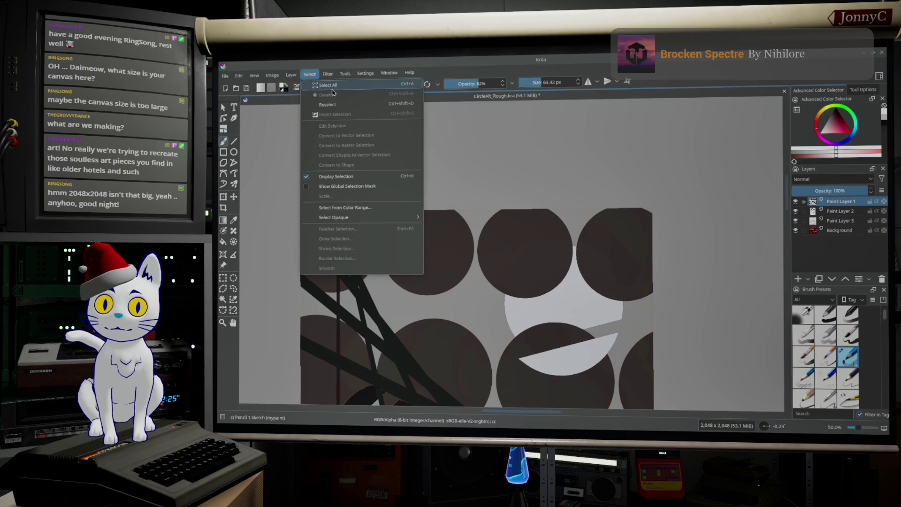
{"action": "left_click", "coordinate": [365, 73]}
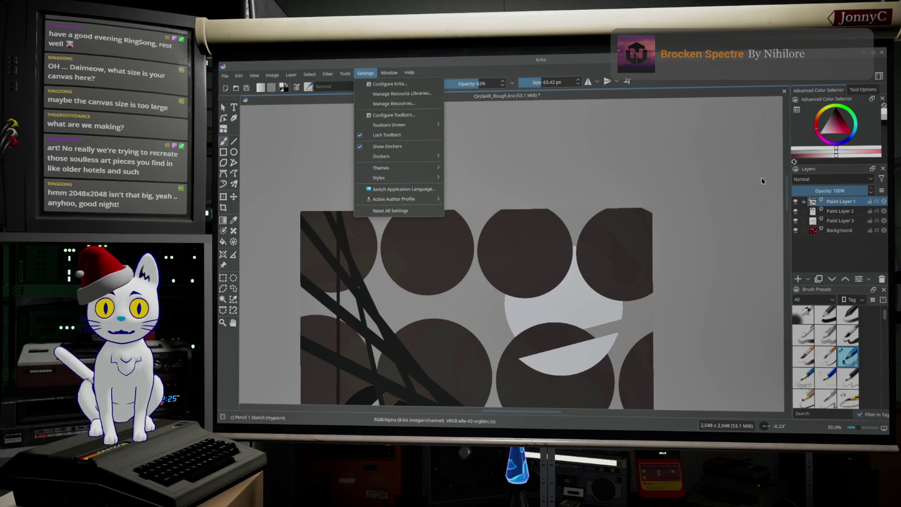
{"action": "left_click", "coordinate": [524, 267]}
Pan and zoom the canvas, and hide the Background and Paint Layer 3.
{"action": "middle_click_drag", "start_coordinate": [536, 224], "coordinate": [570, 94]}
{"action": "scroll", "coordinate": [571, 96], "scroll_direction": "down", "scroll_amount": 1}
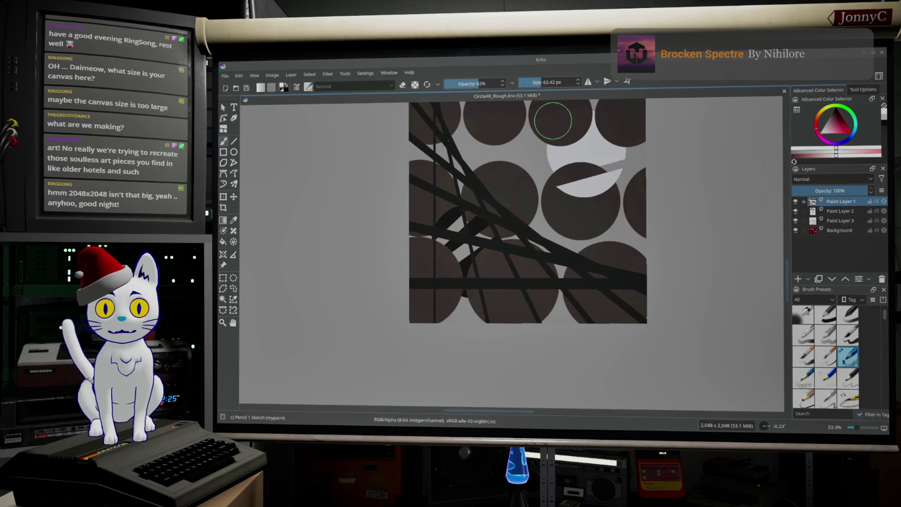
{"action": "middle_click_drag", "start_coordinate": [553, 121], "coordinate": [543, 185]}
{"action": "scroll", "coordinate": [547, 154], "scroll_direction": "up", "scroll_amount": 1}
{"action": "scroll", "coordinate": [546, 185], "scroll_direction": "up", "scroll_amount": 1}
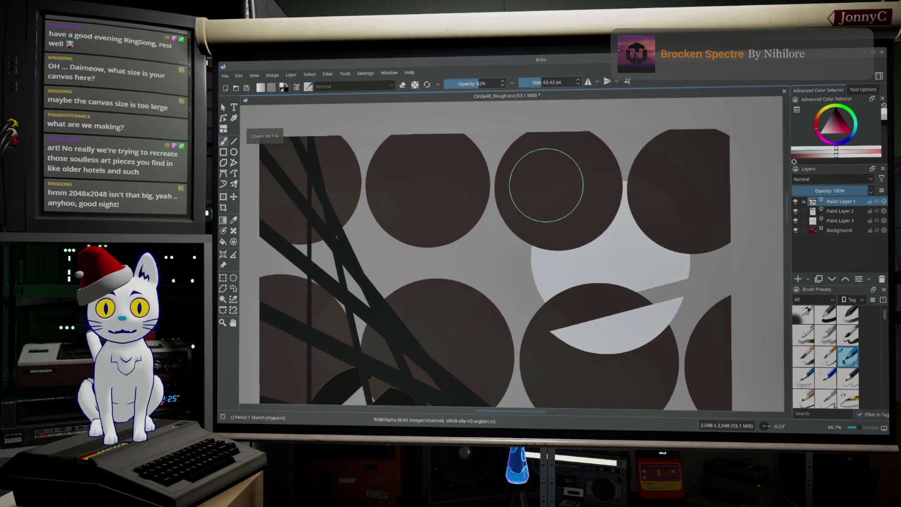
{"action": "left_click", "coordinate": [795, 230]}
{"action": "left_click", "coordinate": [795, 220]}
Hide Paint Layer 2 and try a soft highlight in a top-row circle, then undo it.
{"action": "left_click", "coordinate": [796, 211]}
{"action": "scroll", "coordinate": [398, 206], "scroll_direction": "down", "scroll_amount": 1}
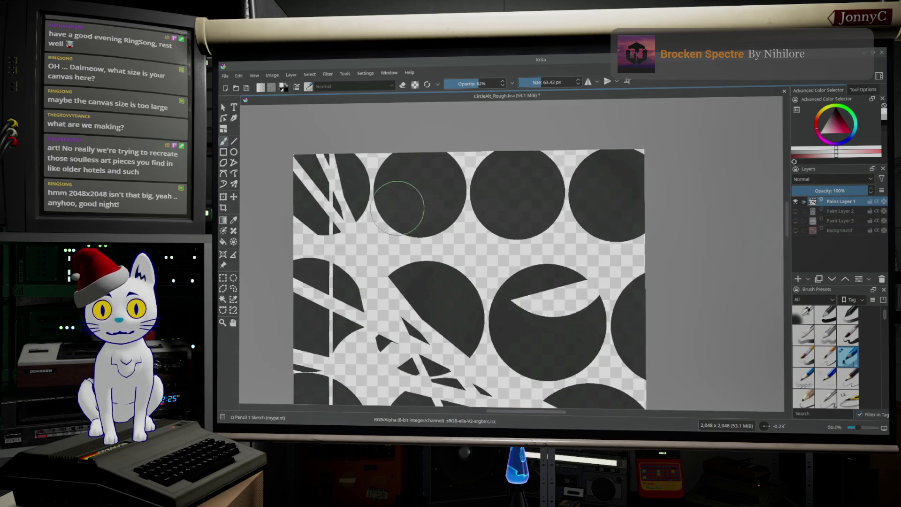
{"action": "scroll", "coordinate": [399, 206], "scroll_direction": "down", "scroll_amount": 1}
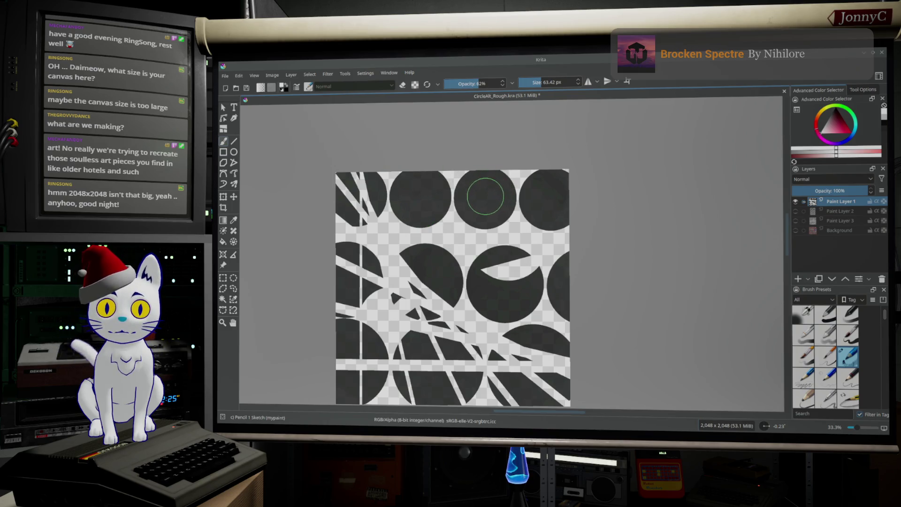
{"action": "left_click_drag", "start_coordinate": [489, 195], "coordinate": [495, 201]}
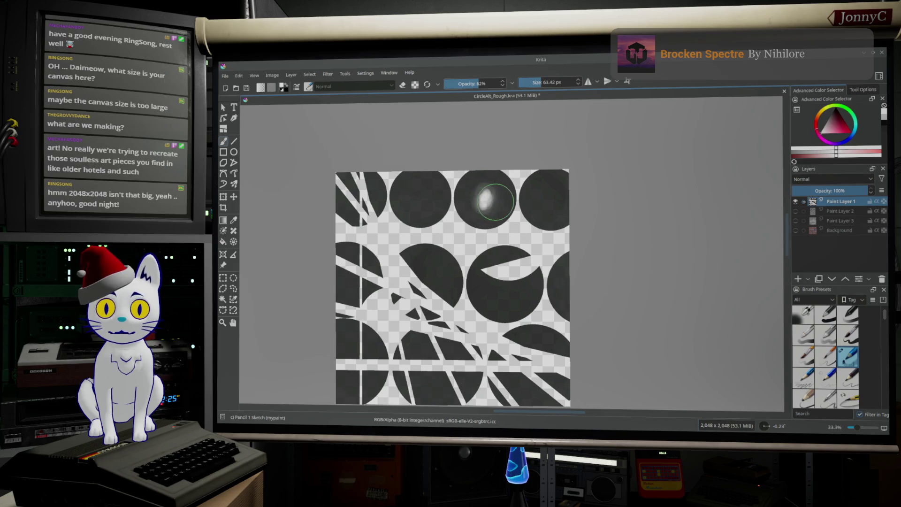
{"action": "key", "text": "ctrl+z"}
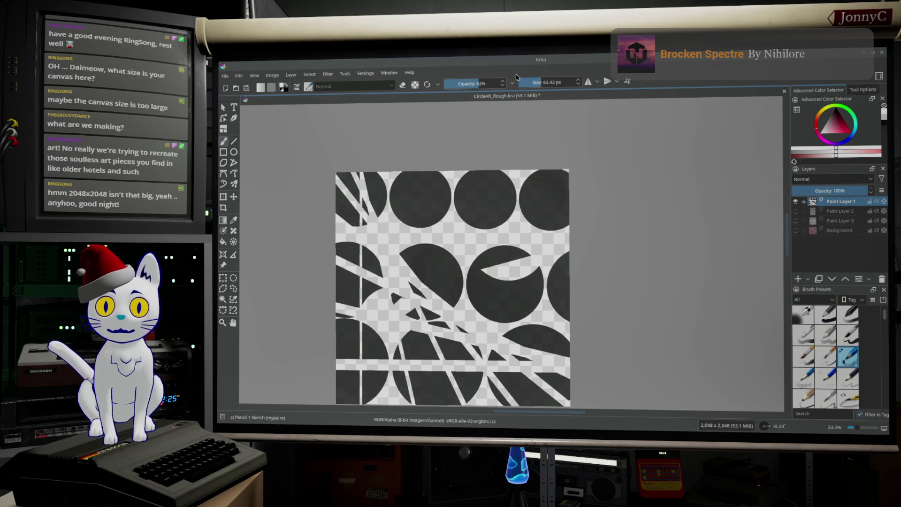
Lower the brush opacity to 16% and open the brush preset list.
{"action": "left_click_drag", "start_coordinate": [458, 86], "coordinate": [453, 85]}
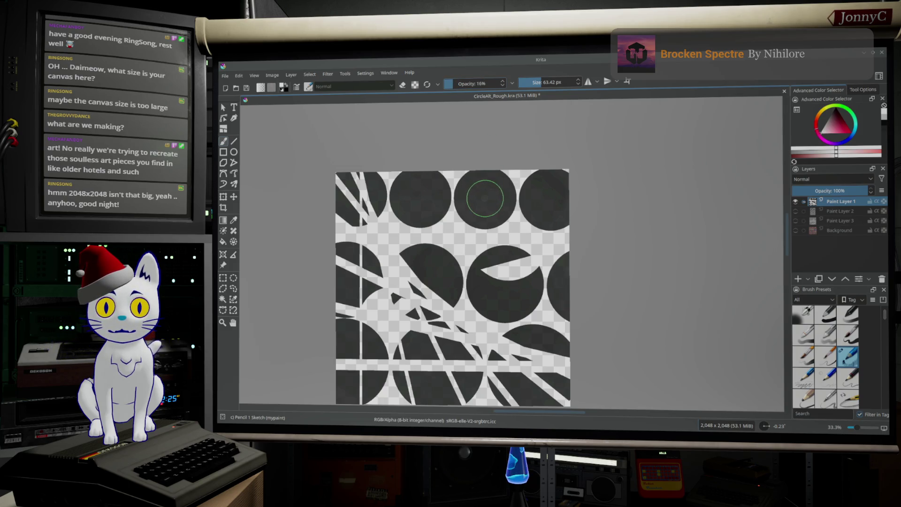
{"action": "scroll", "coordinate": [484, 199], "scroll_direction": "up", "scroll_amount": 2, "text": "ctrl"}
{"action": "scroll", "coordinate": [490, 202], "scroll_direction": "up", "scroll_amount": 2, "text": "ctrl"}
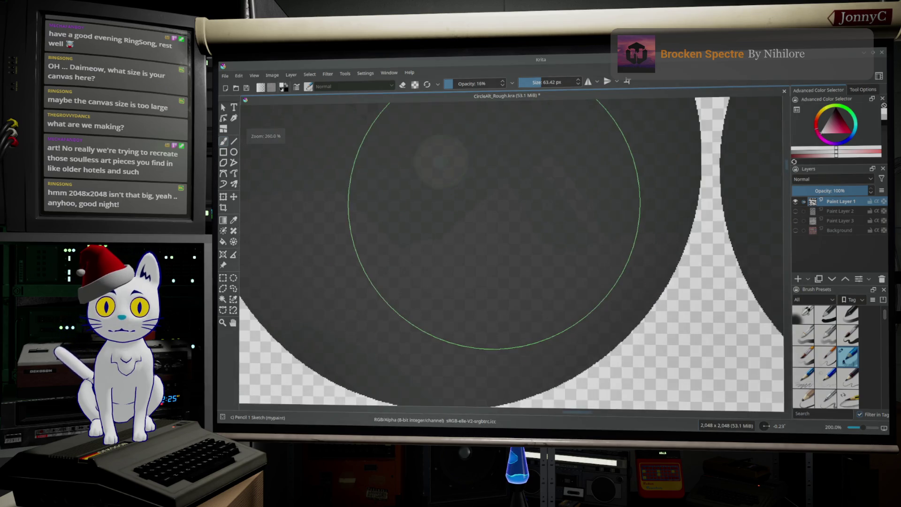
{"action": "scroll", "coordinate": [491, 201], "scroll_direction": "down", "scroll_amount": 1, "text": "ctrl"}
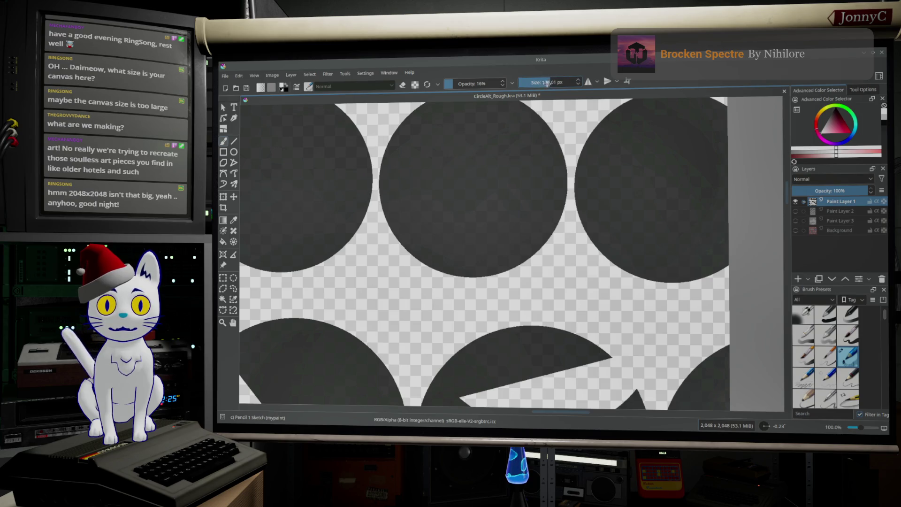
{"action": "left_click", "coordinate": [307, 87]}
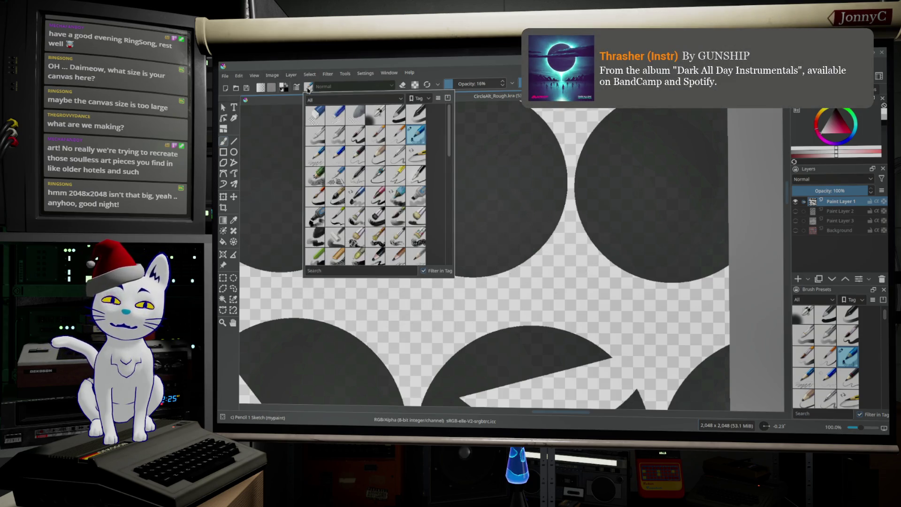
Switch to the Airbrush Soft preset, sized to about 399 px with opacity around 17%.
{"action": "left_click", "coordinate": [376, 115]}
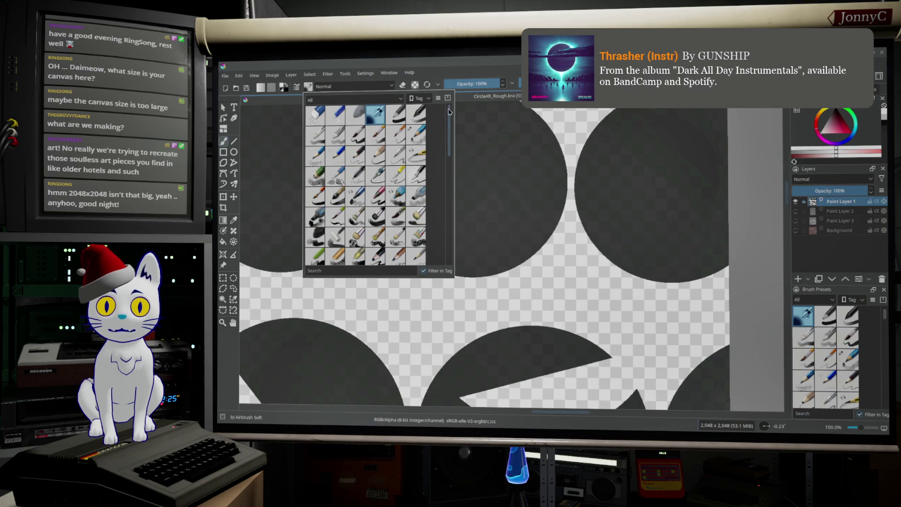
{"action": "left_click", "coordinate": [355, 92]}
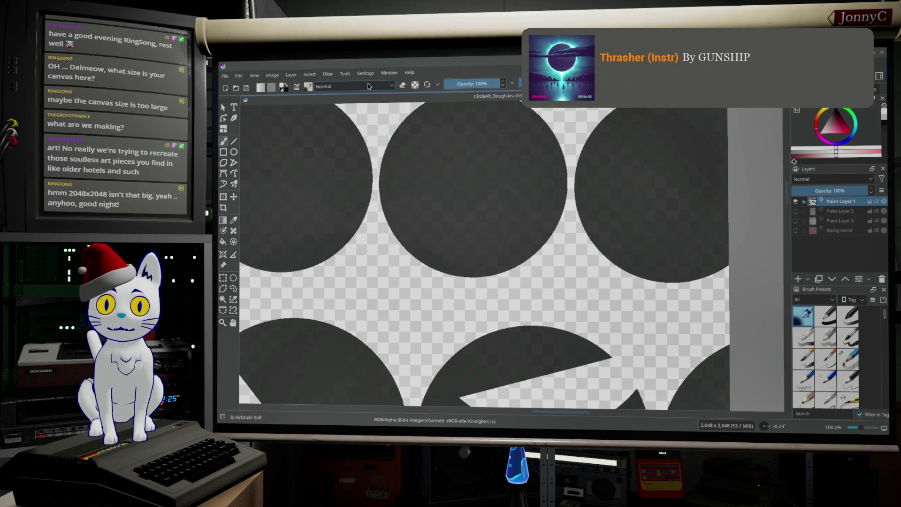
{"action": "left_click", "coordinate": [471, 190]}
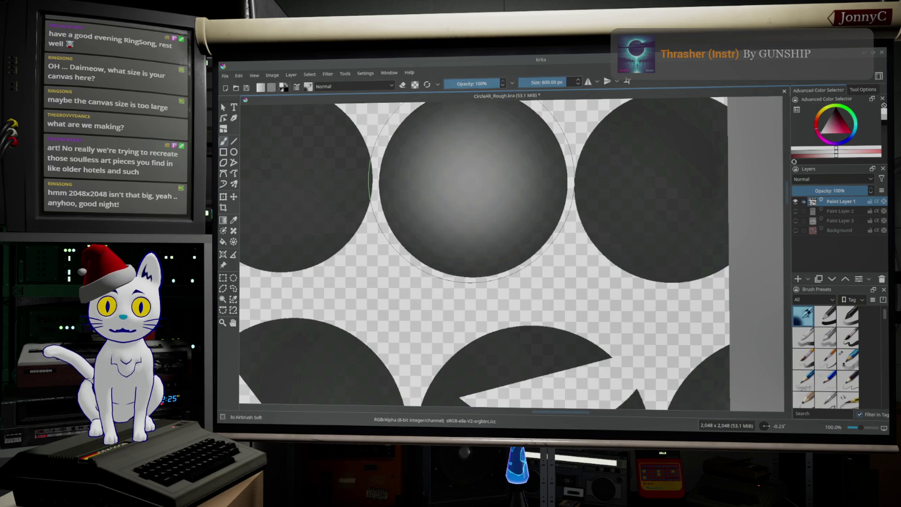
{"action": "key", "text": "ctrl+z"}
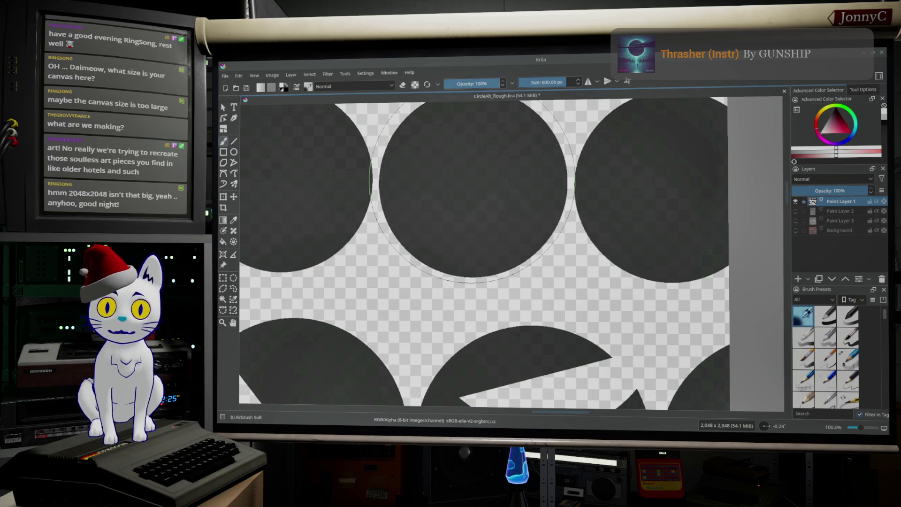
{"action": "left_click_drag", "start_coordinate": [551, 82], "coordinate": [560, 83]}
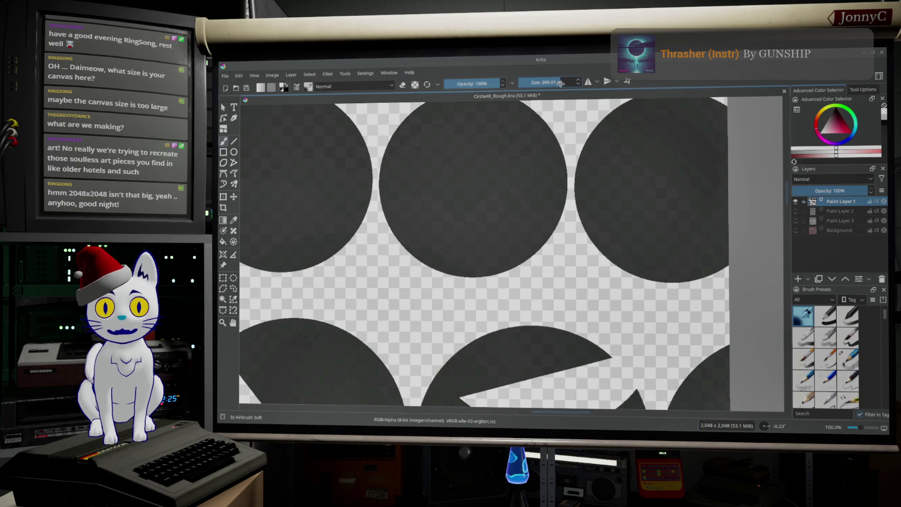
{"action": "left_click_drag", "start_coordinate": [492, 87], "coordinate": [451, 90]}
Dab soft highlights on the middle, right, second, lower and upper-left half circles.
{"action": "left_click", "coordinate": [470, 179]}
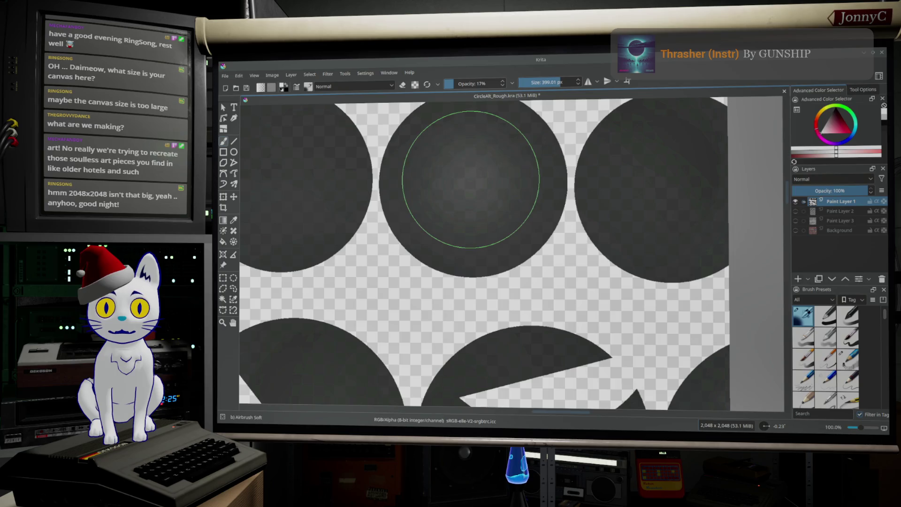
{"action": "scroll", "coordinate": [470, 179], "scroll_direction": "down", "scroll_amount": 2}
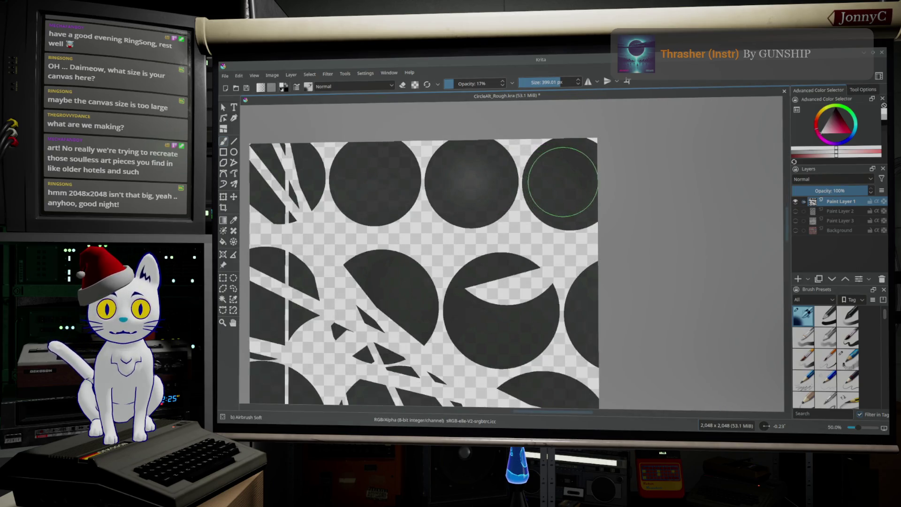
{"action": "left_click", "coordinate": [563, 182]}
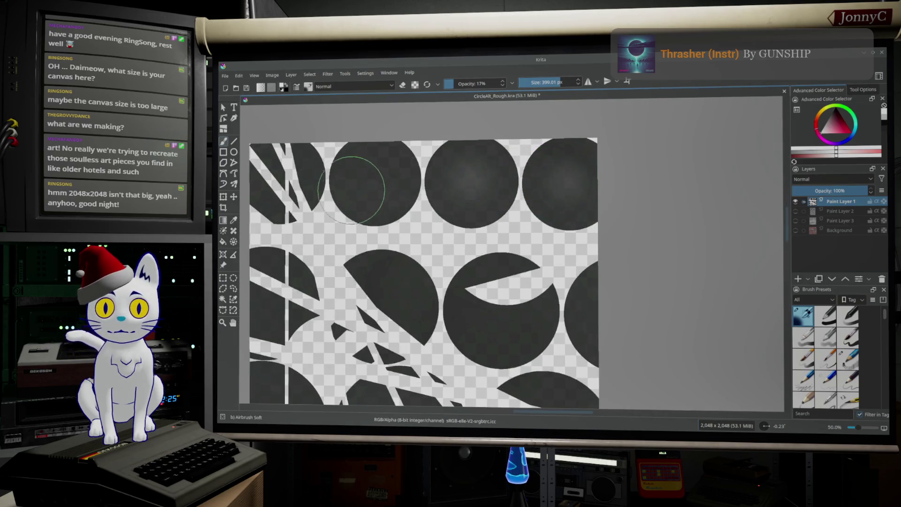
{"action": "left_click", "coordinate": [371, 179]}
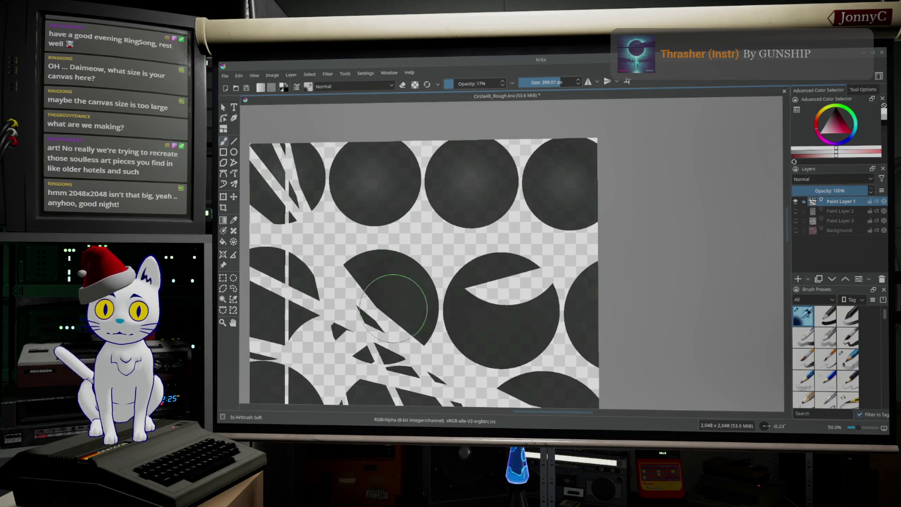
{"action": "left_click", "coordinate": [385, 298]}
{"action": "left_click", "coordinate": [500, 304]}
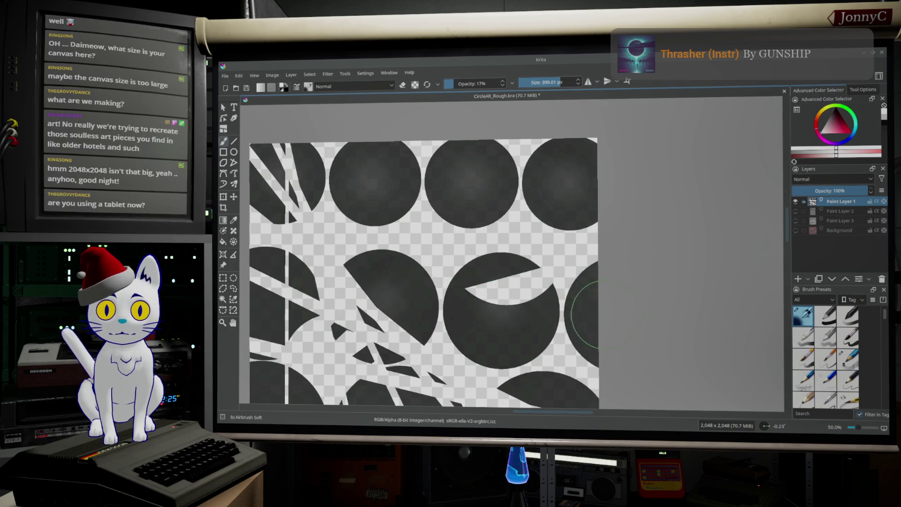
{"action": "scroll", "coordinate": [535, 366], "scroll_direction": "down", "scroll_amount": 1, "text": "ctrl"}
{"action": "mouse_move", "coordinate": [529, 338]}
{"action": "middle_mouse_down", "text": "shift"}
{"action": "mouse_move", "coordinate": [497, 324]}
{"action": "mouse_move", "coordinate": [519, 297]}
{"action": "mouse_move", "coordinate": [524, 178]}
{"action": "middle_mouse_up", "text": "shift"}
{"action": "scroll", "coordinate": [524, 179], "scroll_direction": "up", "scroll_amount": 1, "text": "ctrl"}
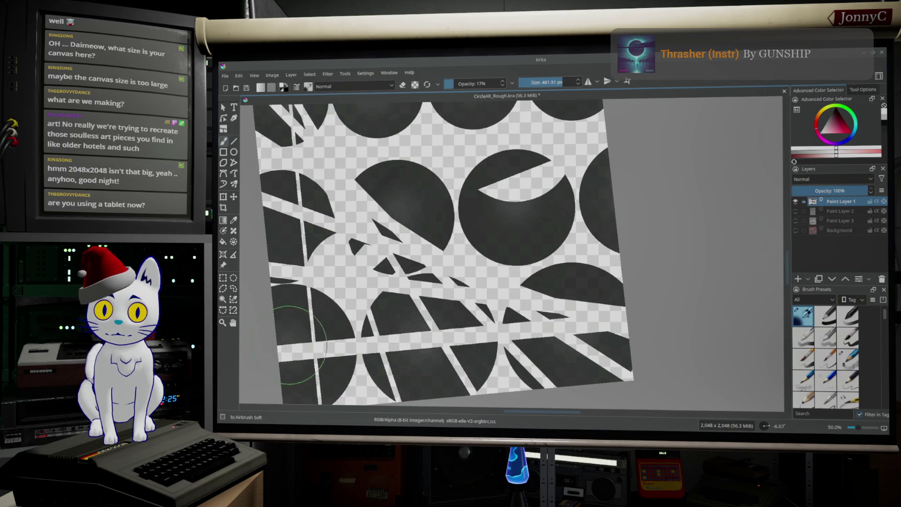
{"action": "mouse_move", "coordinate": [423, 201]}
{"action": "left_mouse_down"}
{"action": "mouse_move", "coordinate": [392, 206]}
{"action": "mouse_move", "coordinate": [422, 197]}
{"action": "left_mouse_up"}
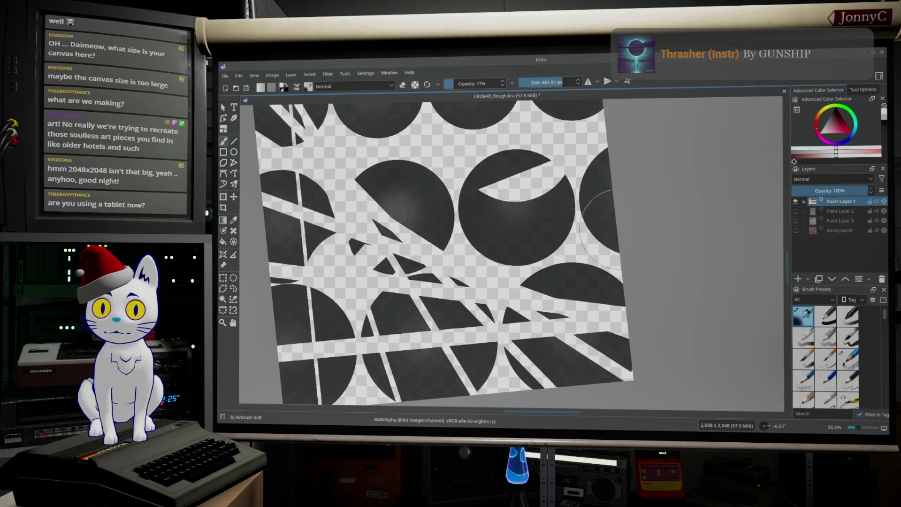
Show Paint Layers 2 and 3 again, leaving the Background layer hidden.
{"action": "scroll", "coordinate": [599, 225], "scroll_direction": "up", "scroll_amount": 1}
{"action": "scroll", "coordinate": [598, 225], "scroll_direction": "down", "scroll_amount": 2}
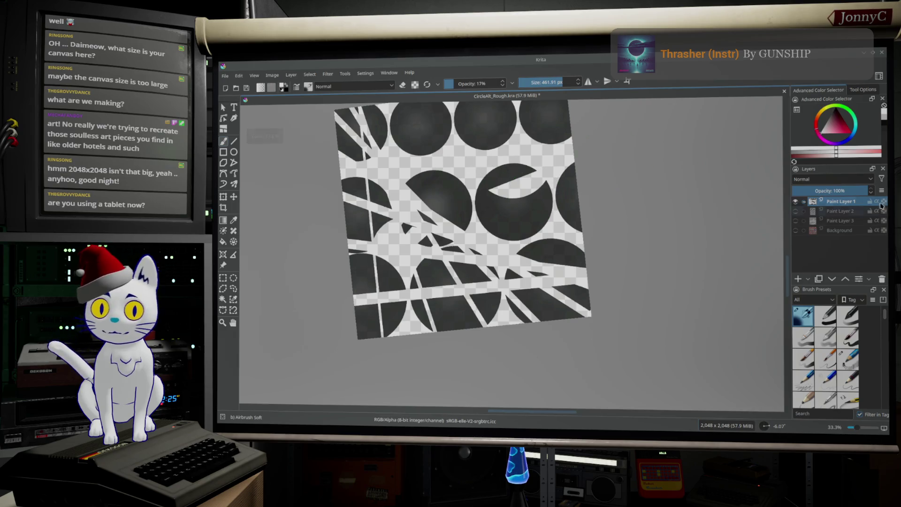
{"action": "left_click", "coordinate": [795, 230]}
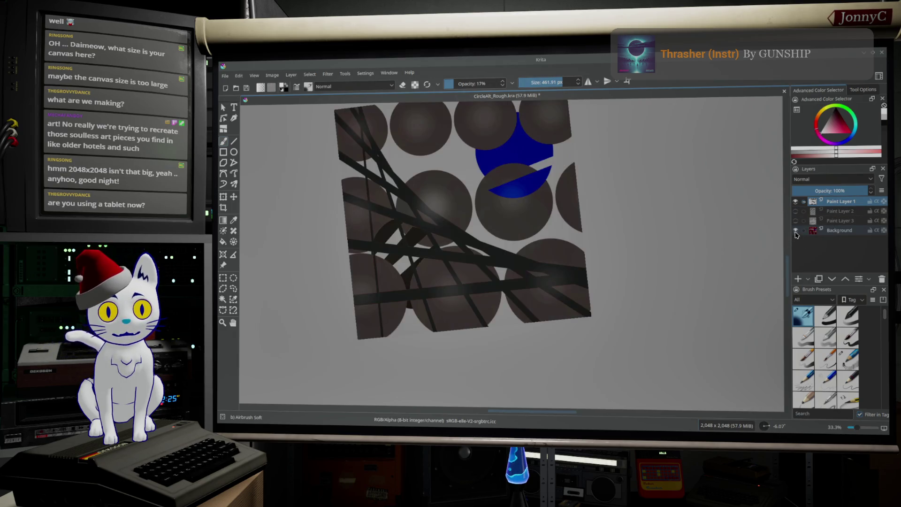
{"action": "left_click", "coordinate": [795, 211]}
{"action": "left_click", "coordinate": [795, 220]}
{"action": "left_click", "coordinate": [795, 230]}
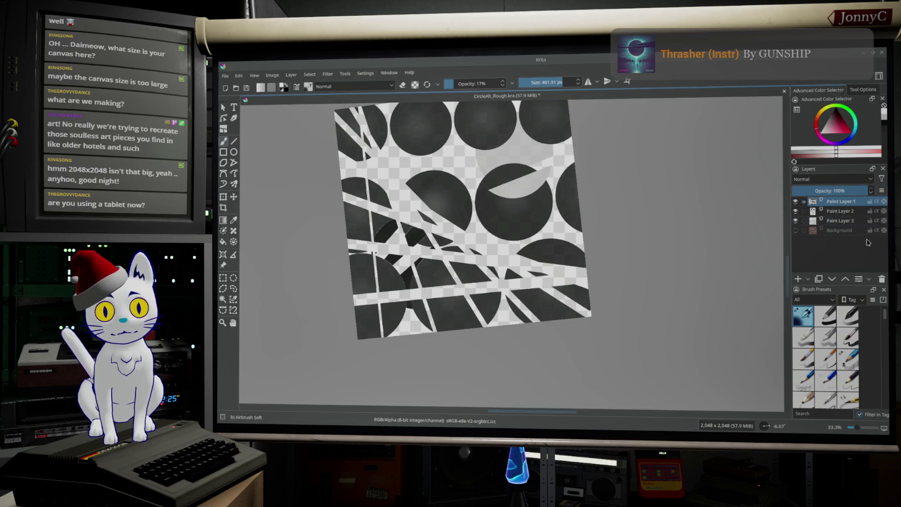
Add Paint Layer 4 and move it down to sit just above Background.
{"action": "left_click", "coordinate": [798, 281]}
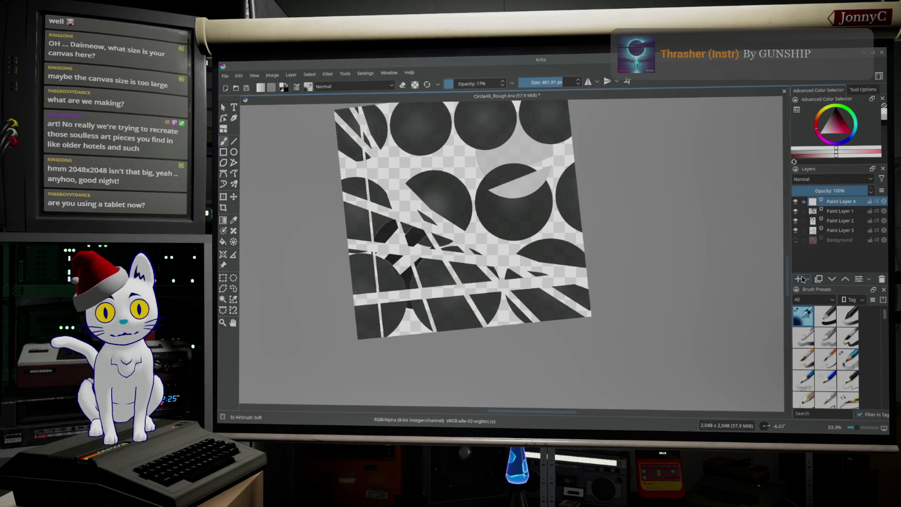
{"action": "left_click_drag", "start_coordinate": [838, 202], "coordinate": [836, 235]}
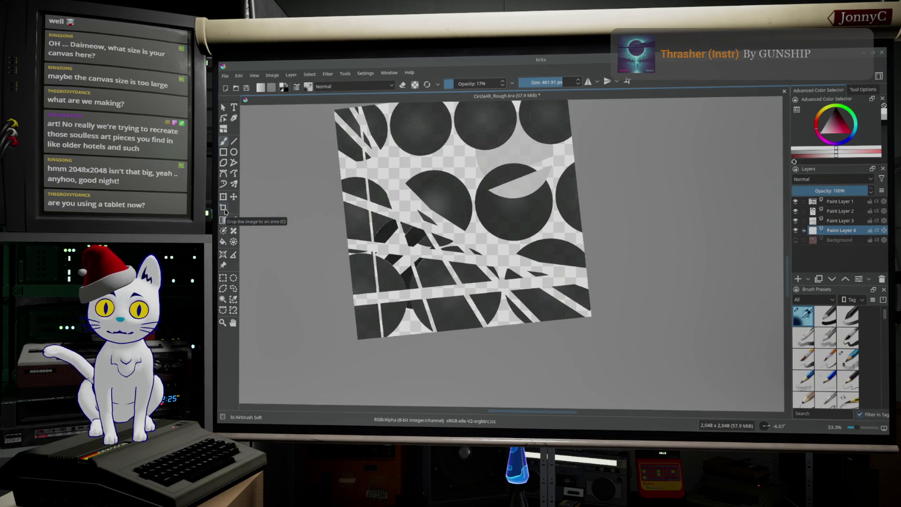
{"action": "mouse_move", "coordinate": [817, 233]}
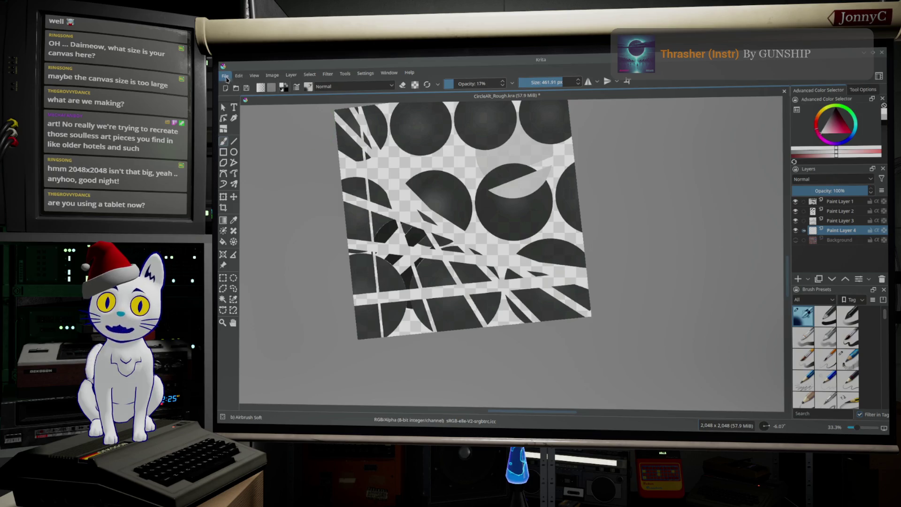
Fill the transparent gaps on the canvas with a light grey colour.
{"action": "left_click", "coordinate": [272, 76]}
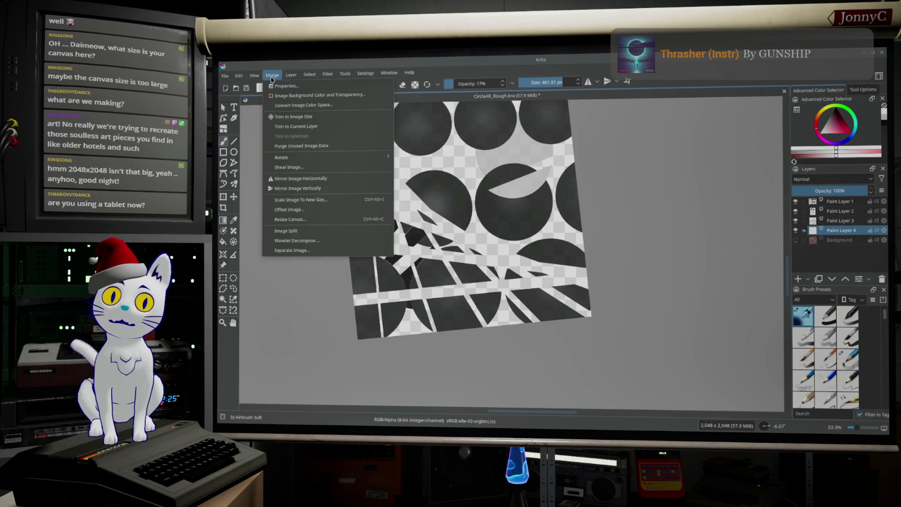
{"action": "mouse_move", "coordinate": [295, 75]}
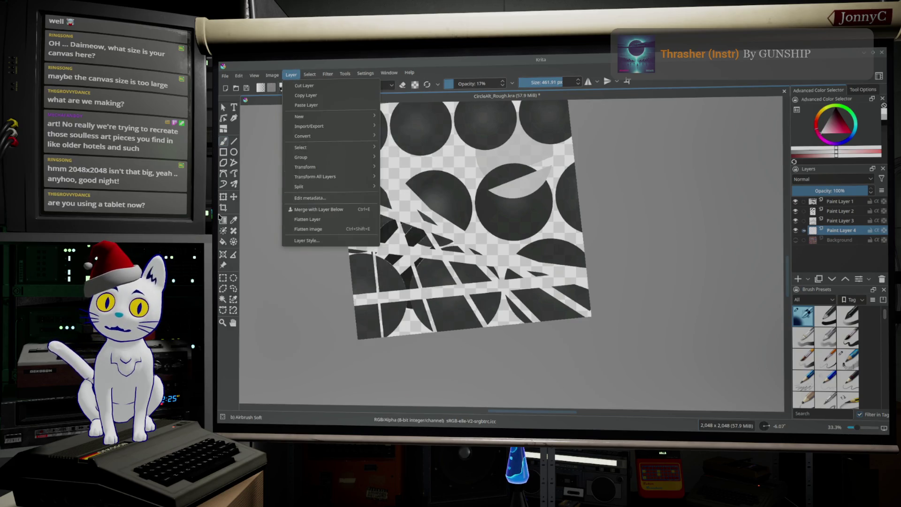
{"action": "left_click", "coordinate": [227, 245]}
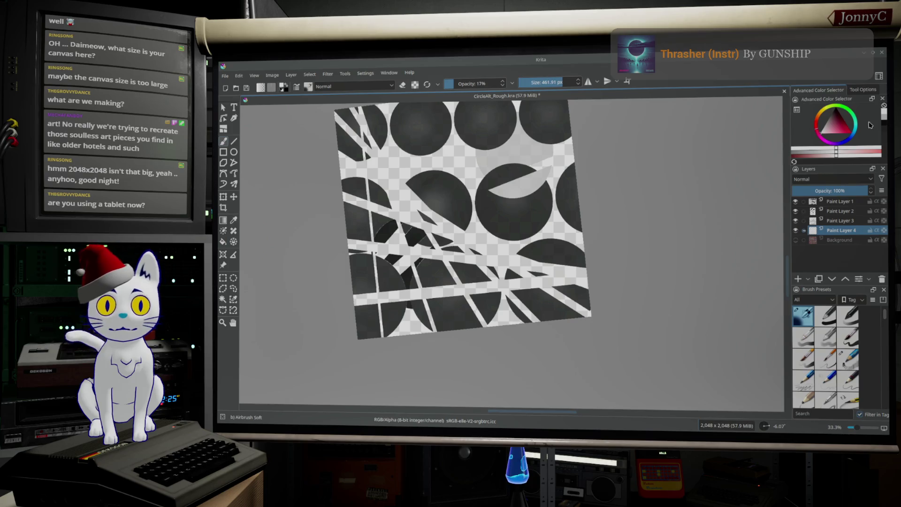
{"action": "left_click_drag", "start_coordinate": [830, 132], "coordinate": [809, 132]}
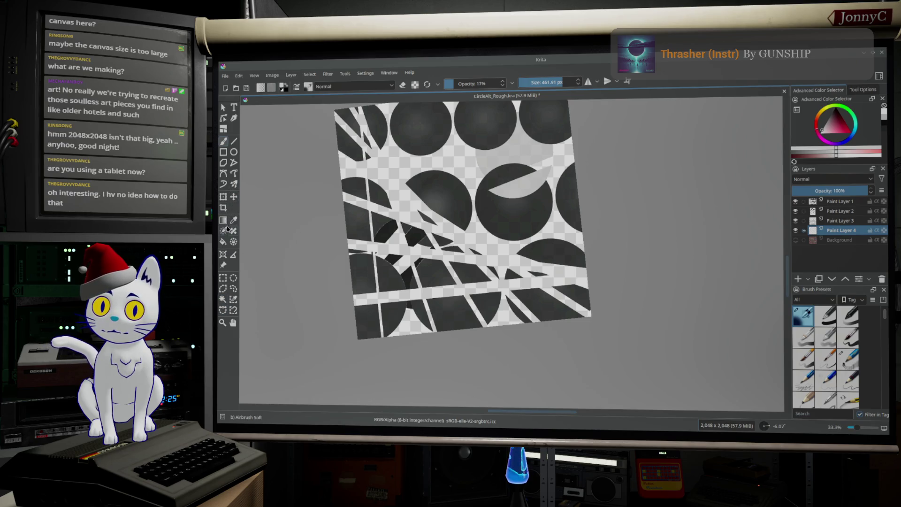
{"action": "left_click", "coordinate": [223, 242]}
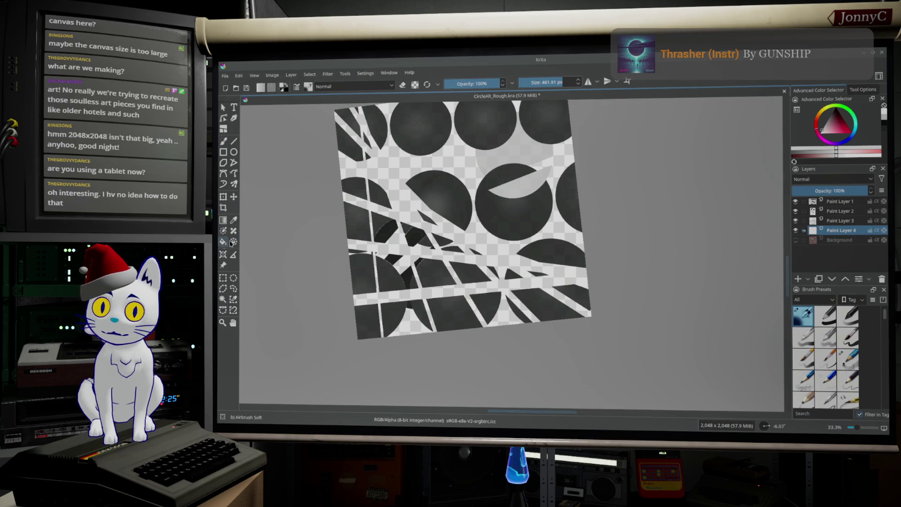
{"action": "left_click", "coordinate": [560, 159]}
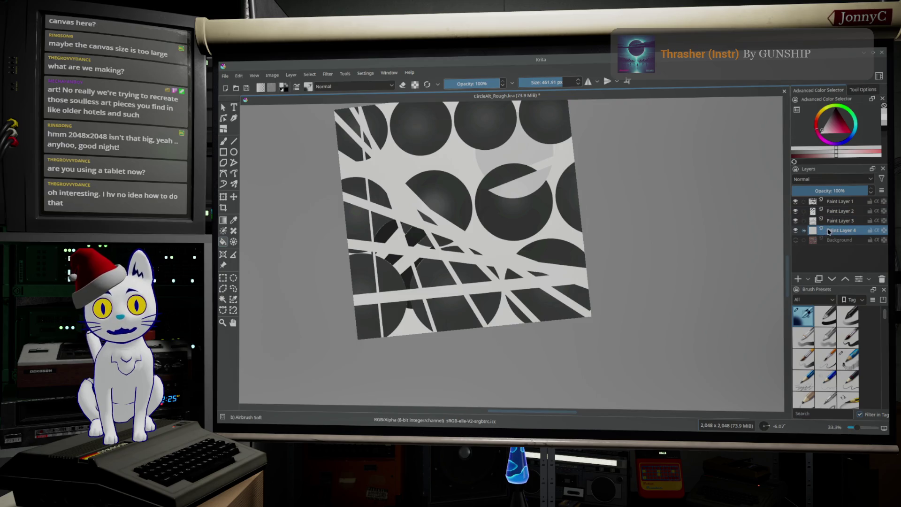
Show and select Background, hide Paint Layer 4, and move it beneath Background.
{"action": "left_click", "coordinate": [796, 241]}
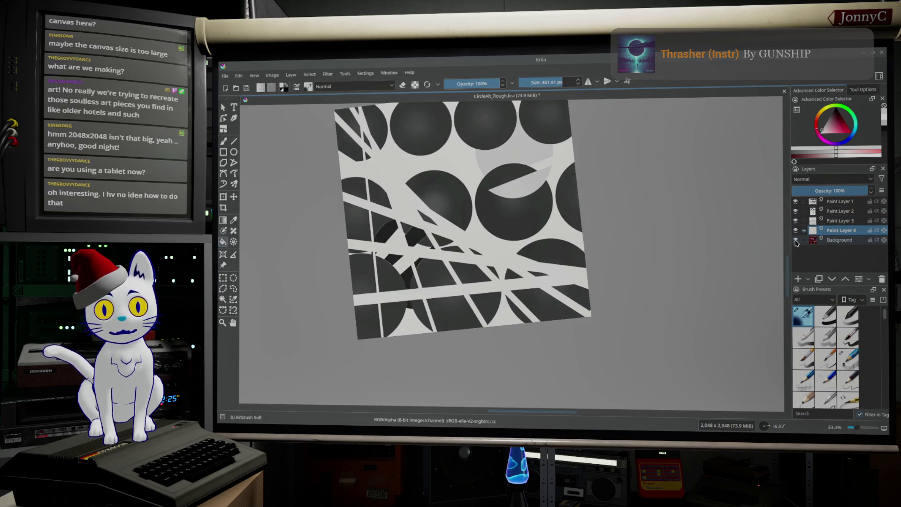
{"action": "left_click", "coordinate": [814, 242]}
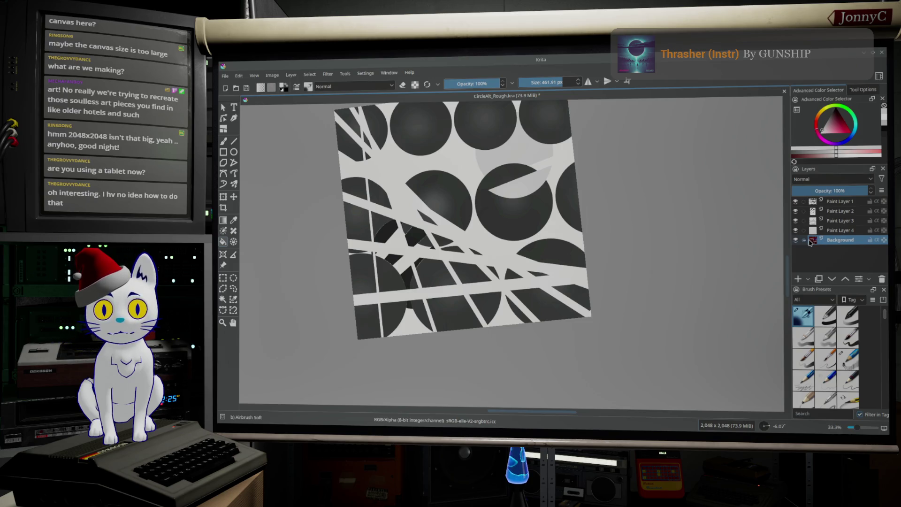
{"action": "left_click", "coordinate": [795, 231]}
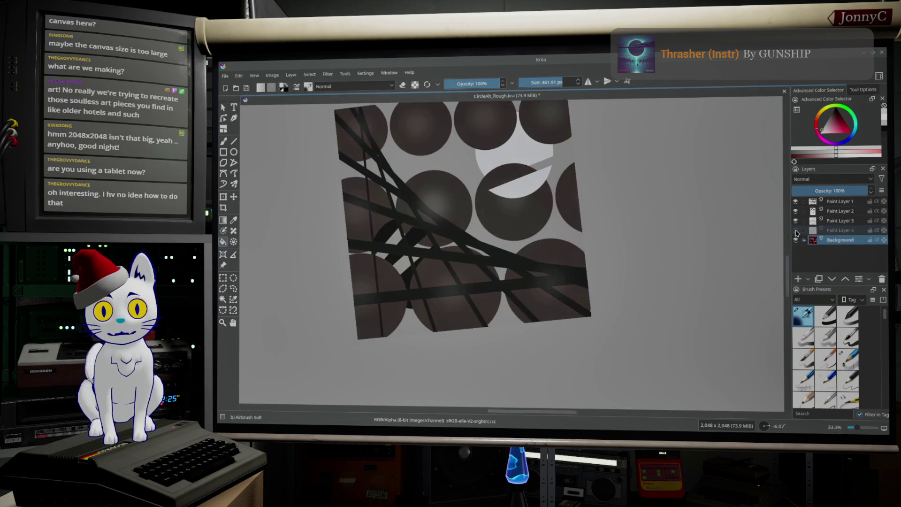
{"action": "left_click_drag", "start_coordinate": [841, 233], "coordinate": [840, 245]}
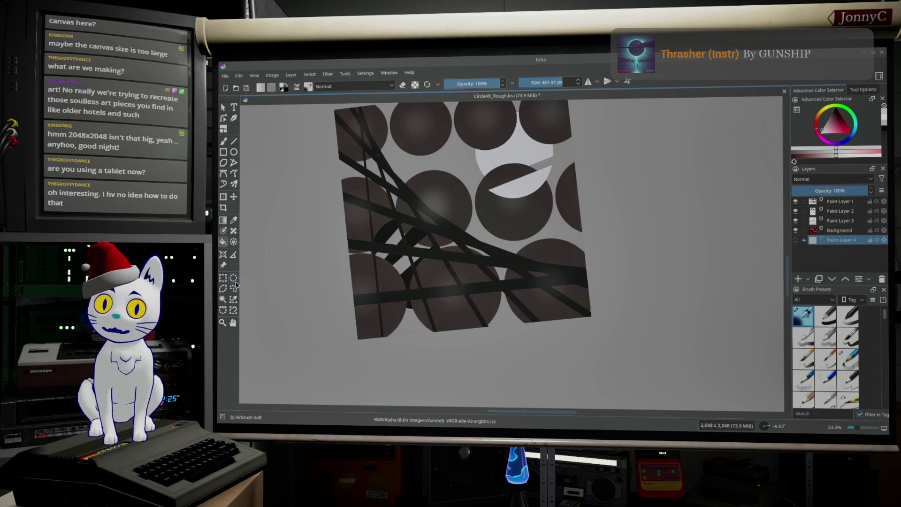
{"action": "left_click", "coordinate": [224, 299]}
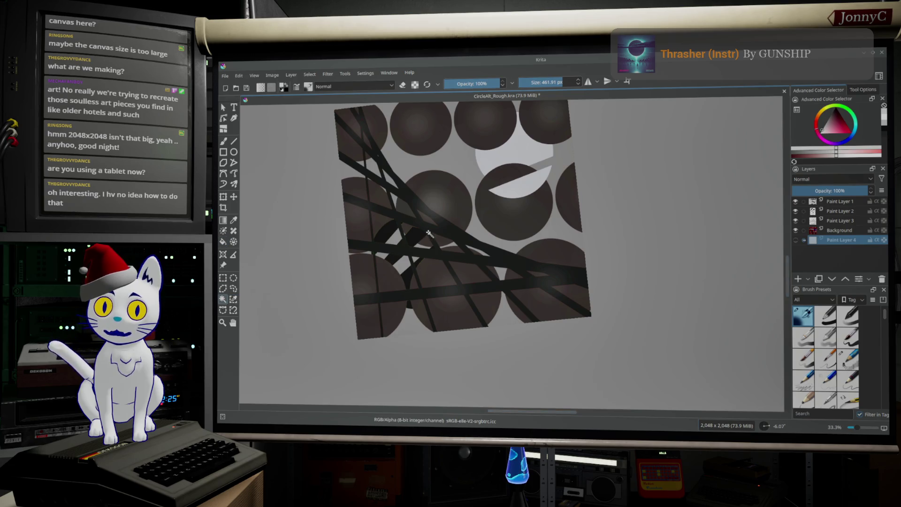
Select the bar strips by colour on Background and fill them with a sampled dark colour on new Paint Layer 5.
{"action": "left_click", "coordinate": [435, 234]}
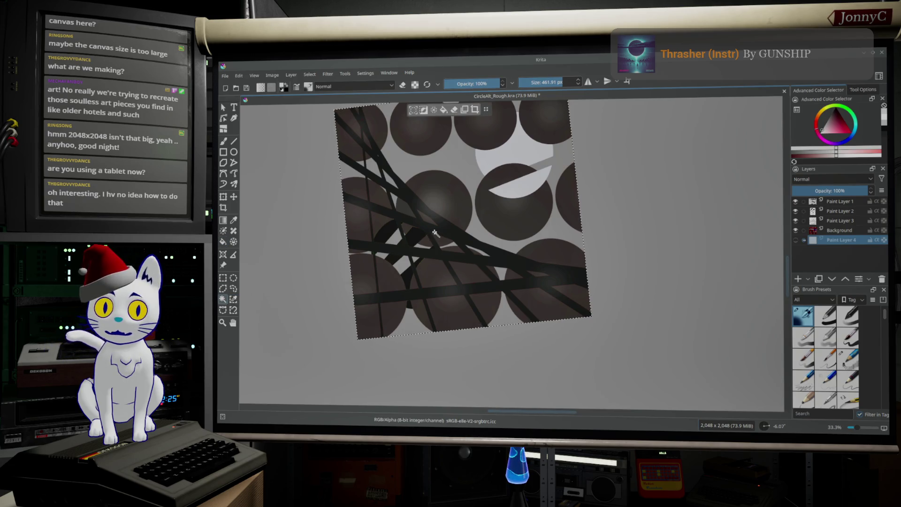
{"action": "left_click", "coordinate": [838, 230]}
{"action": "left_click", "coordinate": [529, 236]}
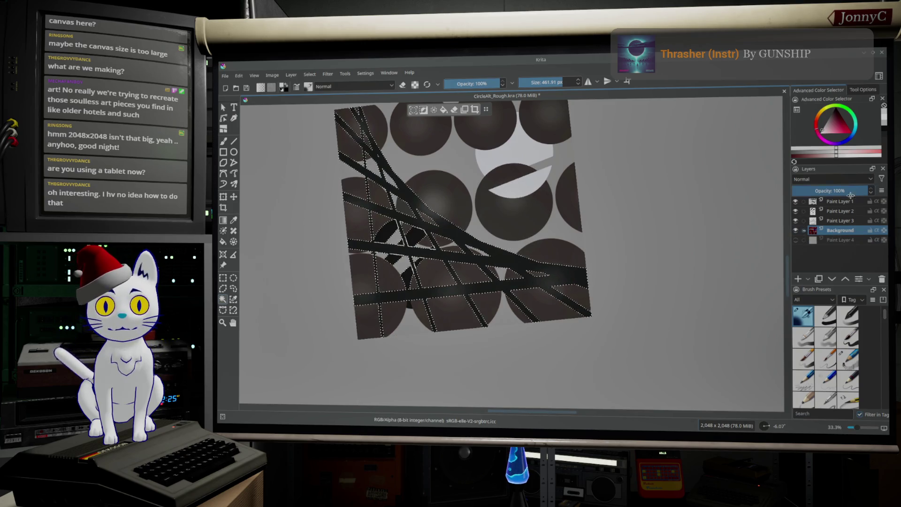
{"action": "left_click", "coordinate": [798, 279]}
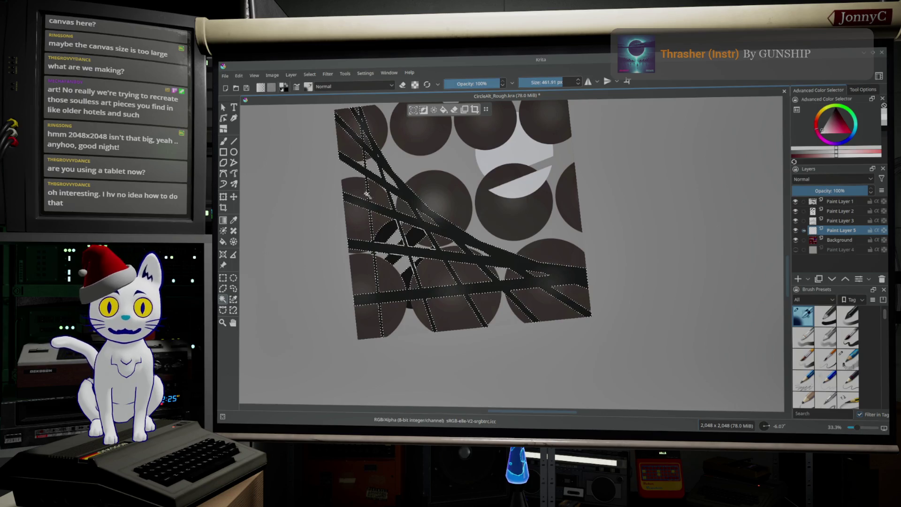
{"action": "left_click", "coordinate": [234, 222]}
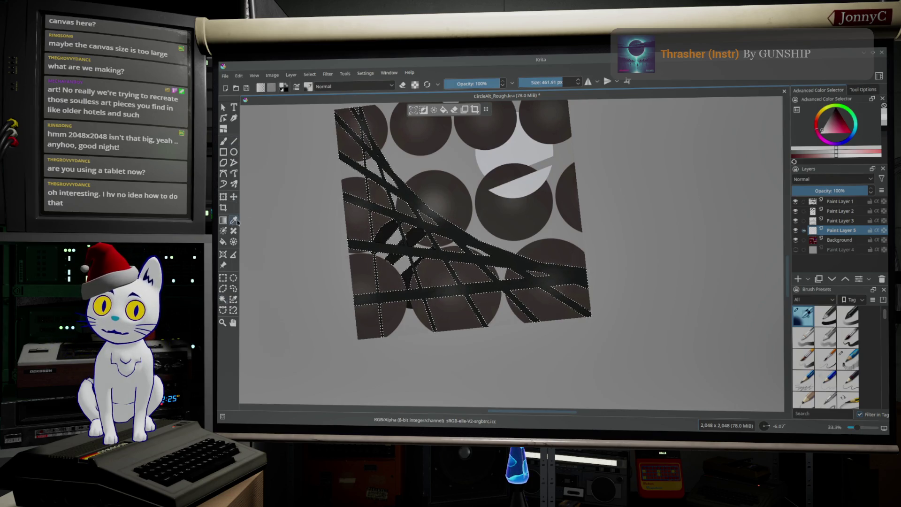
{"action": "left_click", "coordinate": [454, 229]}
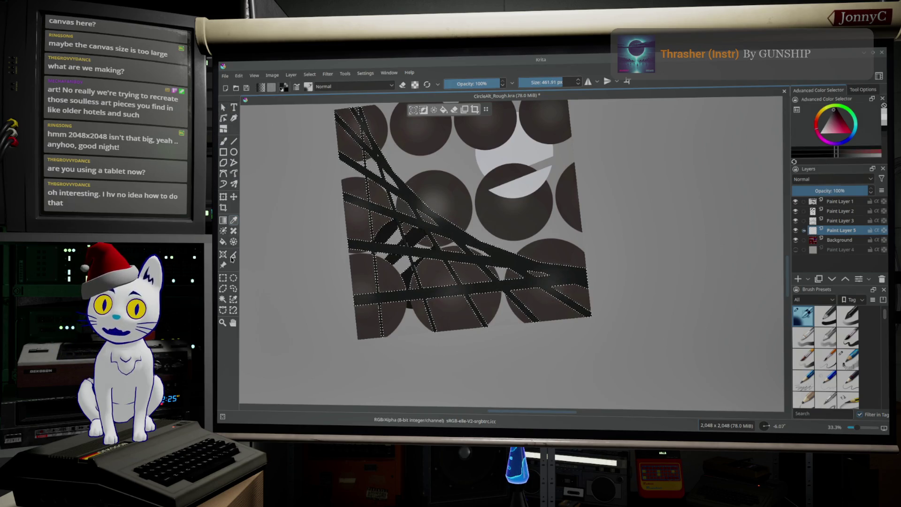
{"action": "left_click", "coordinate": [223, 242]}
{"action": "left_click", "coordinate": [462, 238]}
{"action": "scroll", "coordinate": [394, 252], "scroll_direction": "up", "scroll_amount": 4}
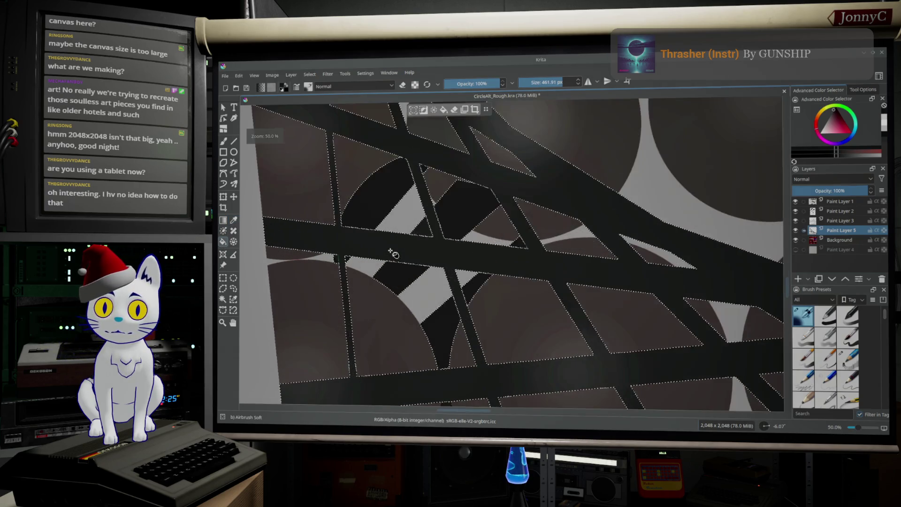
{"action": "scroll", "coordinate": [397, 254], "scroll_direction": "down", "scroll_amount": 3}
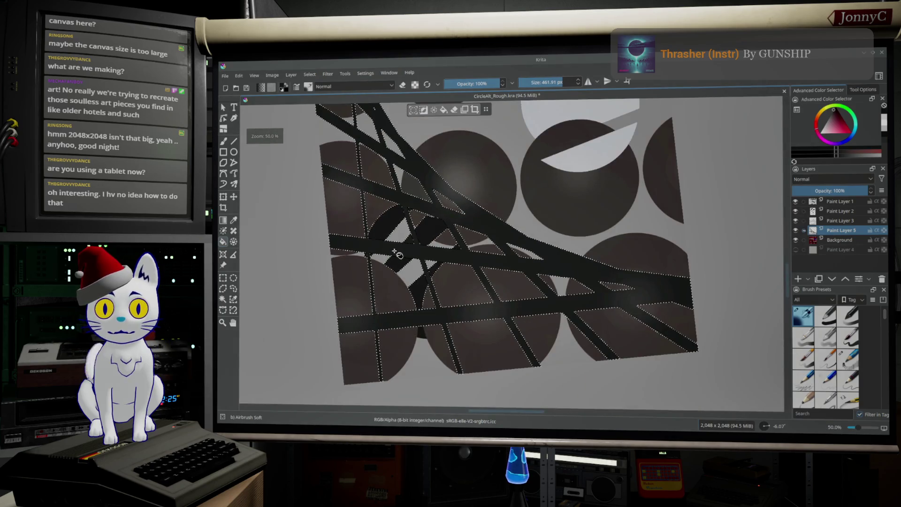
Hide Background and show Paint Layer 4's light grey backdrop instead.
{"action": "left_click", "coordinate": [796, 240]}
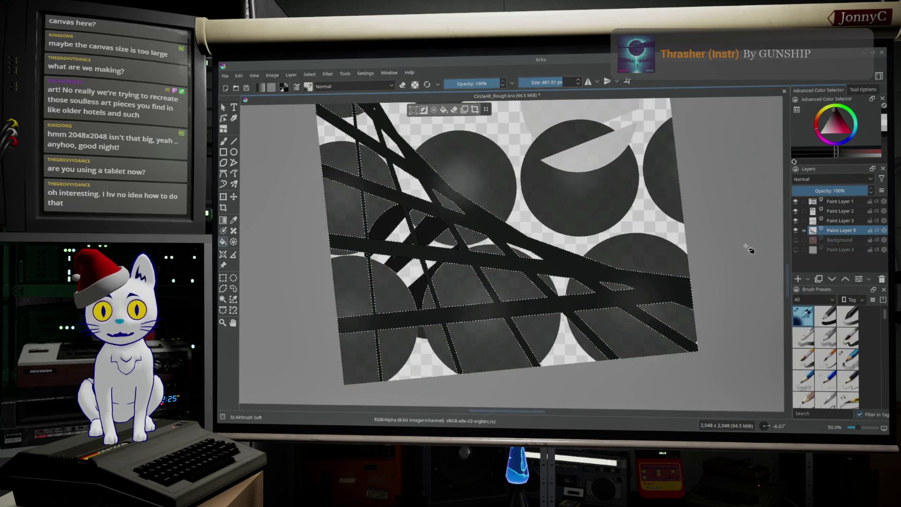
{"action": "left_click", "coordinate": [794, 249]}
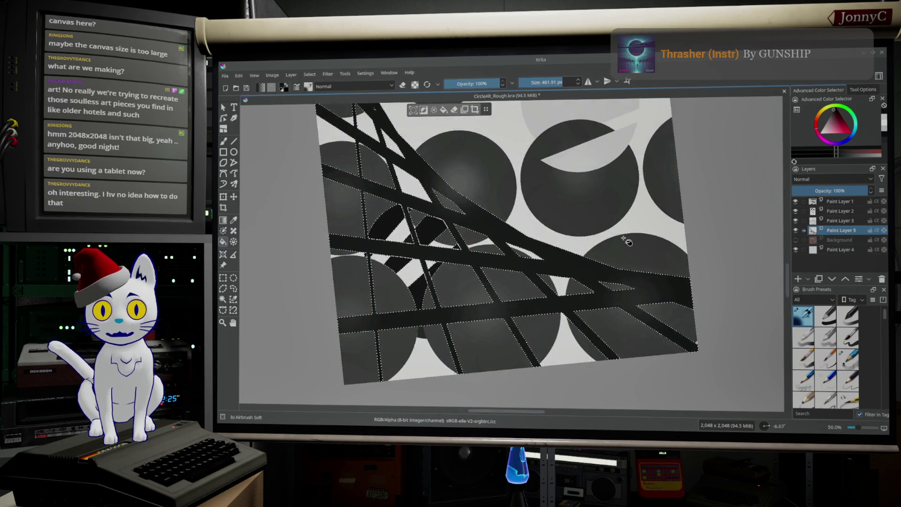
{"action": "scroll", "coordinate": [610, 239], "scroll_direction": "up", "scroll_amount": 1}
{"action": "scroll", "coordinate": [620, 238], "scroll_direction": "down", "scroll_amount": 3}
{"action": "scroll", "coordinate": [609, 233], "scroll_direction": "up", "scroll_amount": 1}
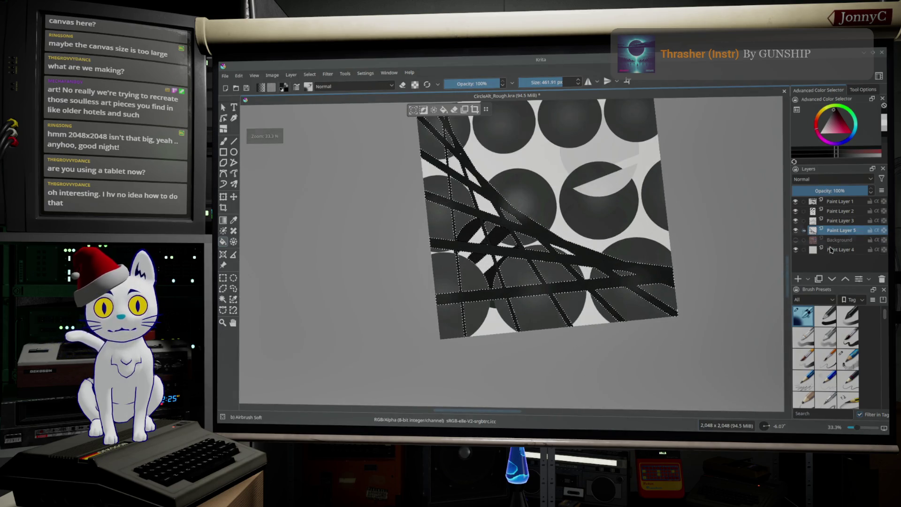
Save the document and begin an export from the File menu.
{"action": "left_click", "coordinate": [225, 76]}
{"action": "left_click", "coordinate": [235, 117]}
{"action": "left_click", "coordinate": [225, 75]}
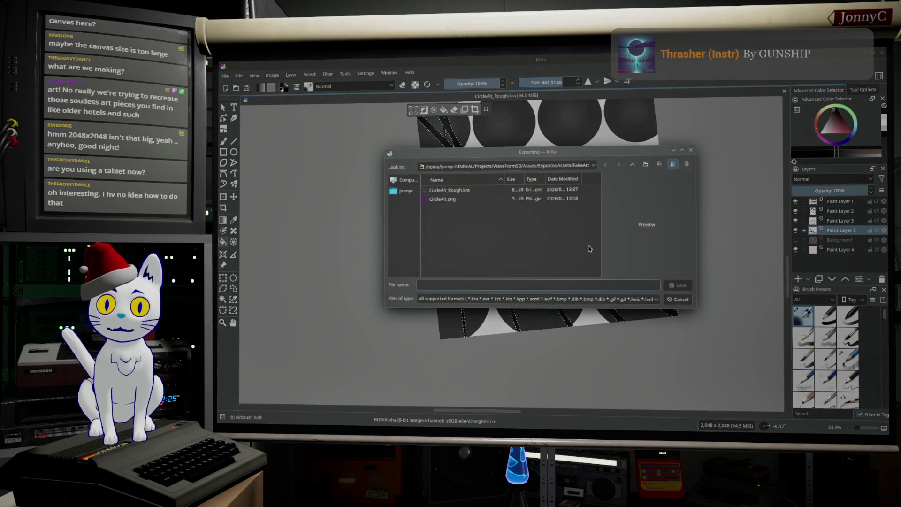
Take the export file name from CircleAlt_Rough.kra and edit its extension.
{"action": "left_click", "coordinate": [444, 199]}
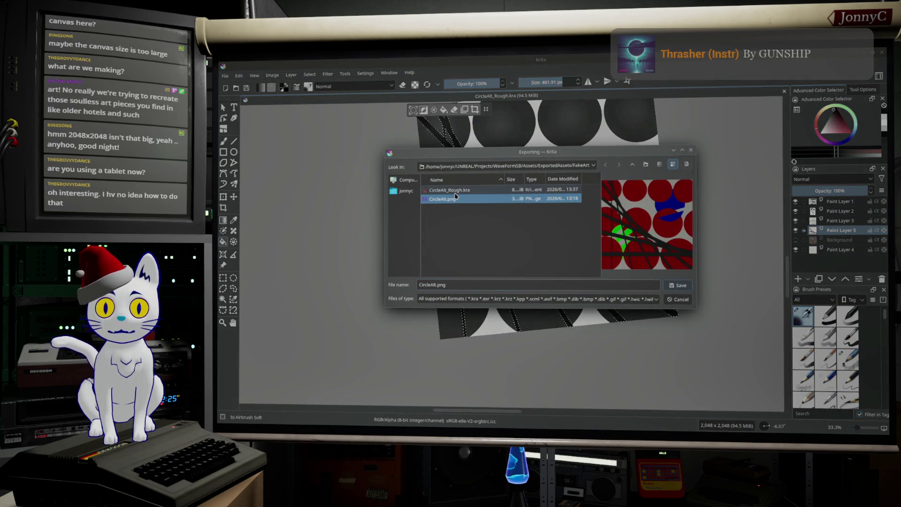
{"action": "left_click", "coordinate": [455, 191]}
{"action": "left_click_drag", "start_coordinate": [455, 282], "coordinate": [512, 285]}
{"action": "key", "text": "BackSpace"}
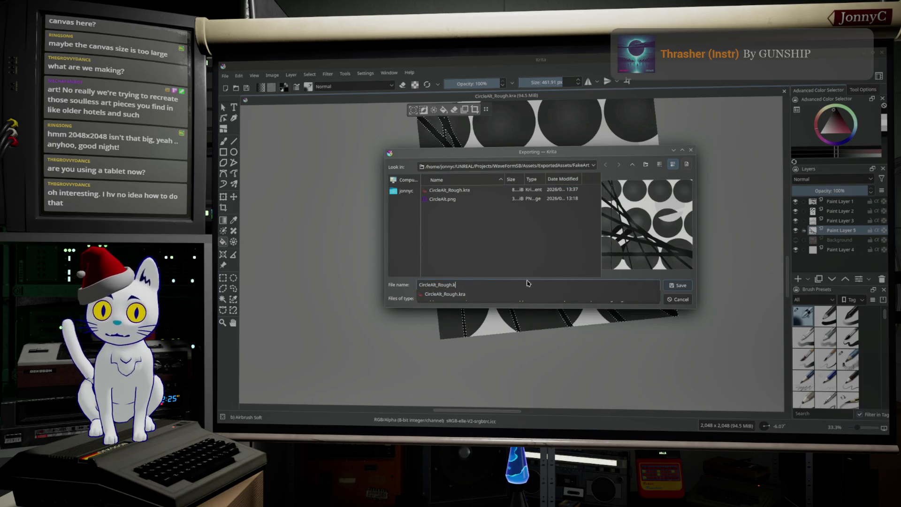
{"action": "type", "text": "pn"}
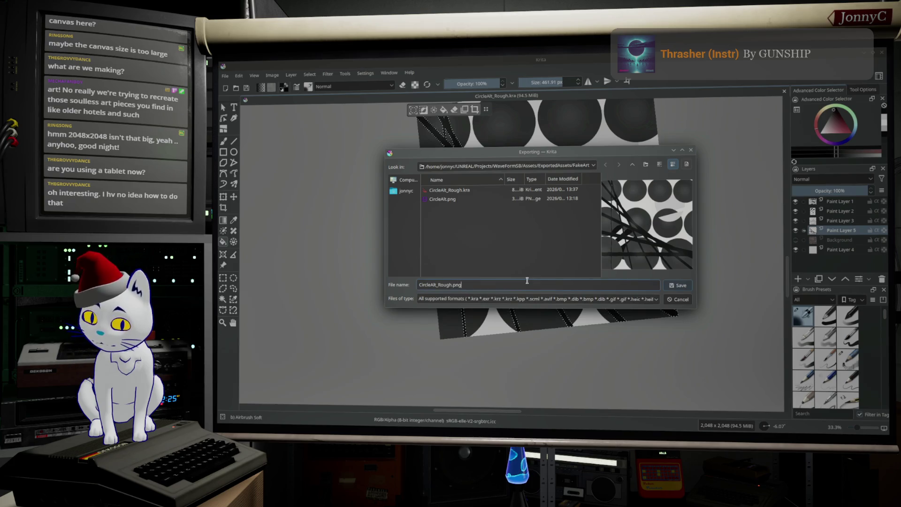
{"action": "type", "text": "g"}
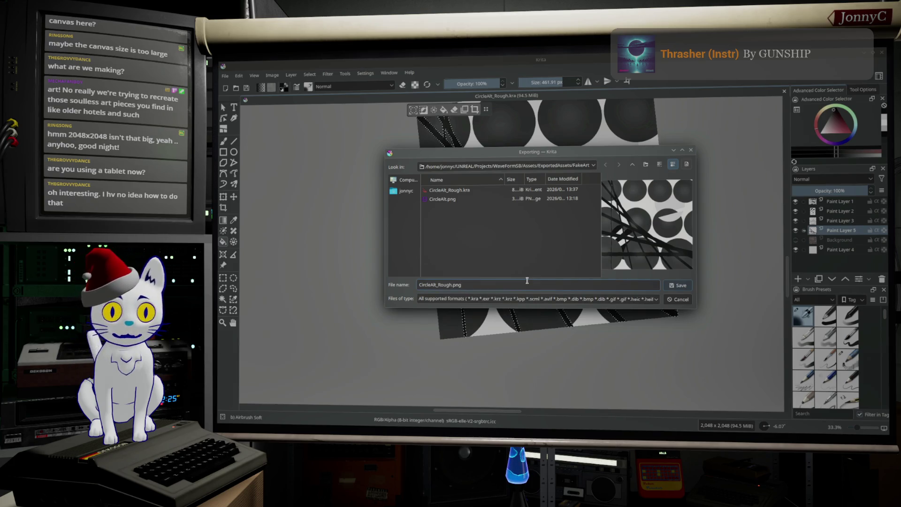
Export as TGA image CircleAlt_Rough.tga, accept the layer-loss warning, then switch to Unreal Editor.
{"action": "left_click", "coordinate": [630, 300]}
{"action": "scroll", "coordinate": [594, 344], "scroll_direction": "down", "scroll_amount": 5}
{"action": "scroll", "coordinate": [594, 344], "scroll_direction": "down", "scroll_amount": 5}
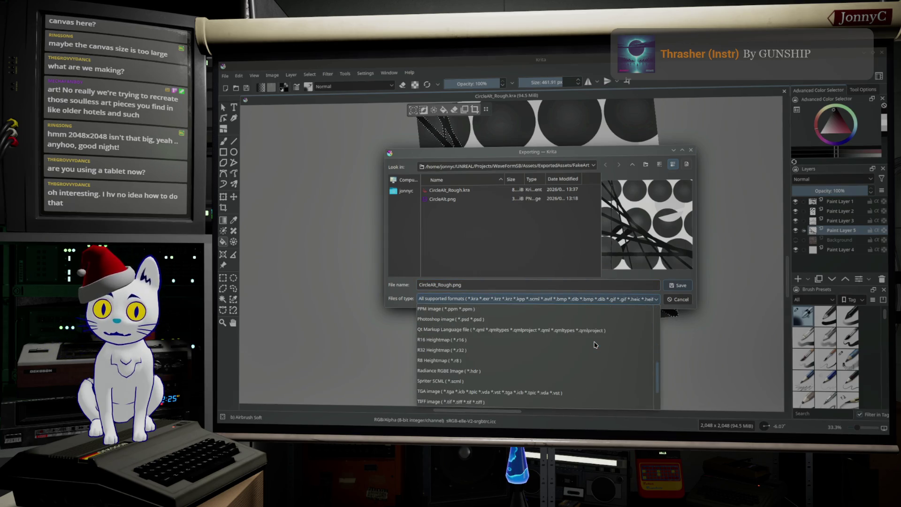
{"action": "left_click", "coordinate": [515, 367]}
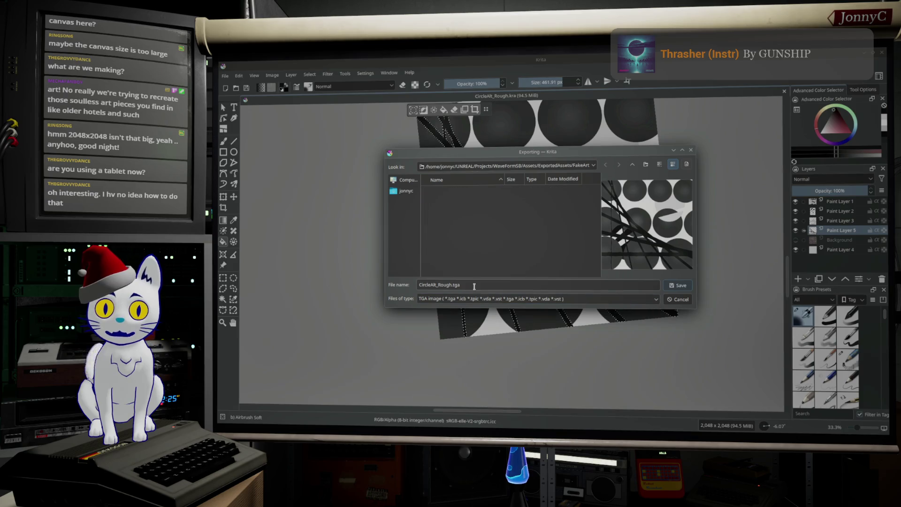
{"action": "left_click", "coordinate": [680, 285]}
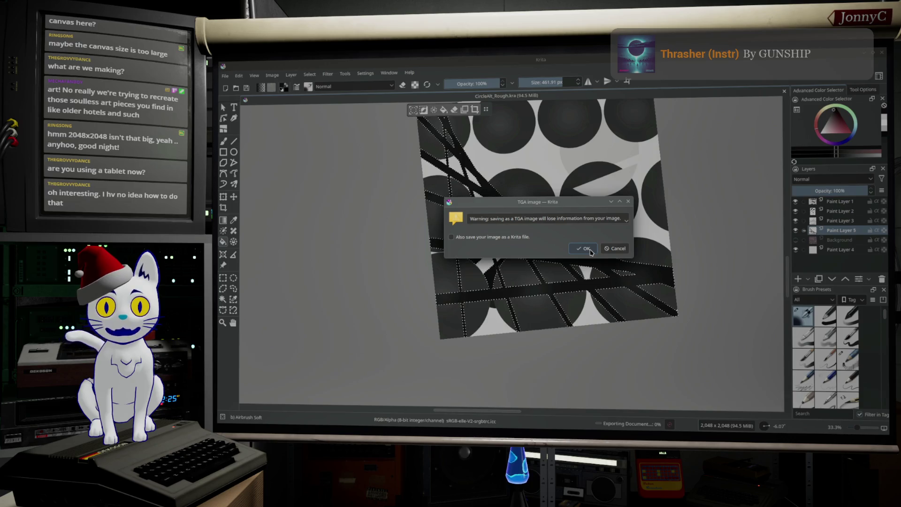
{"action": "left_click", "coordinate": [586, 249]}
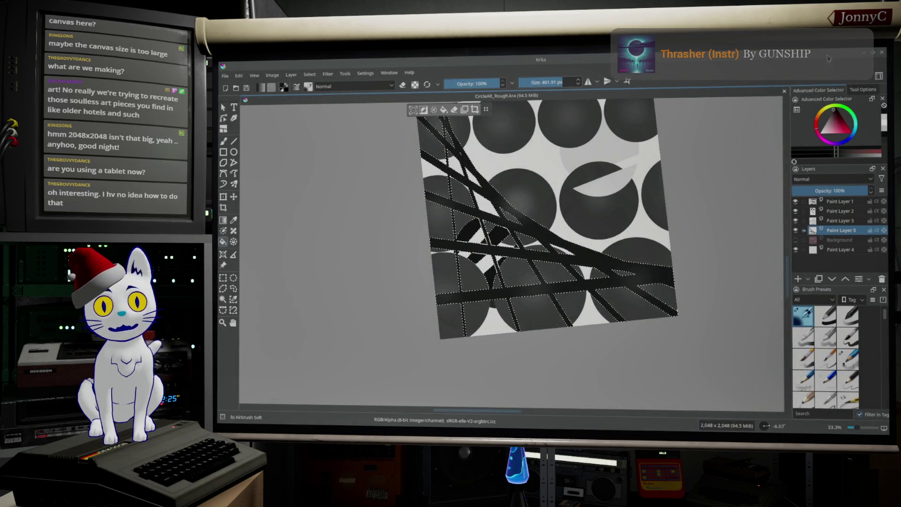
{"action": "left_click", "coordinate": [864, 53]}
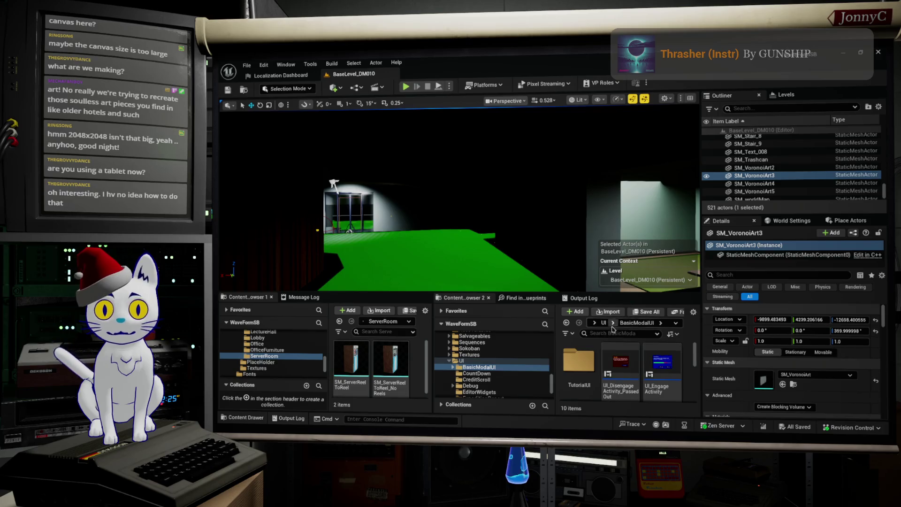